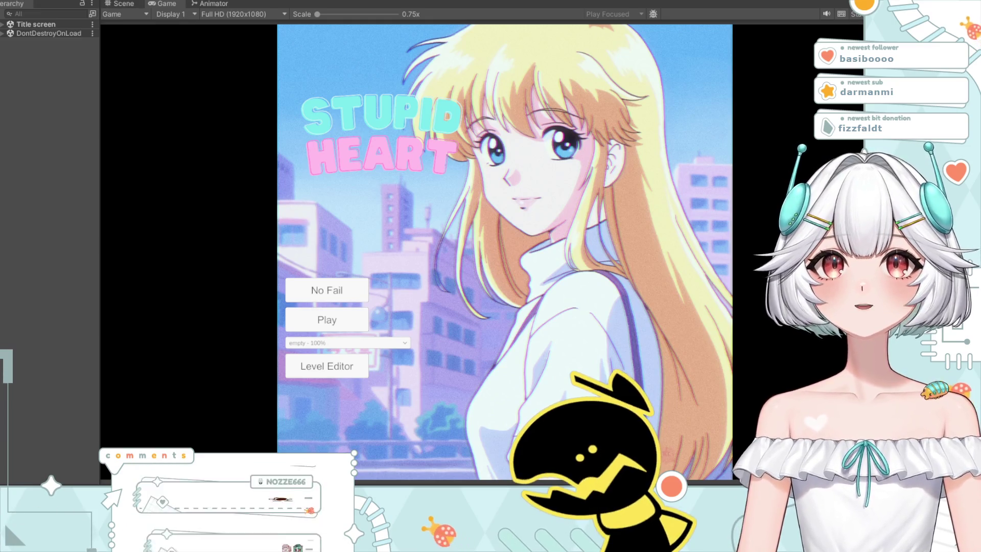
Step: Widen the Hierarchy panel beside the Game view and stop the running game
left_click_drag(100, 153, 163, 153)
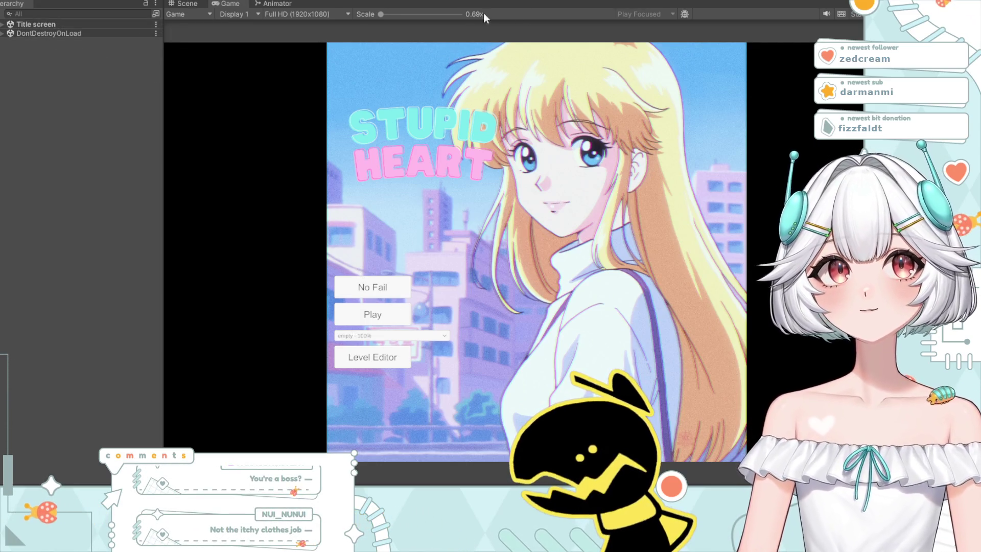
key("ctrl+p")
Step: Expand the Game scene and the Title screen scene in the Hierarchy
left_click(3, 34)
key("Right")
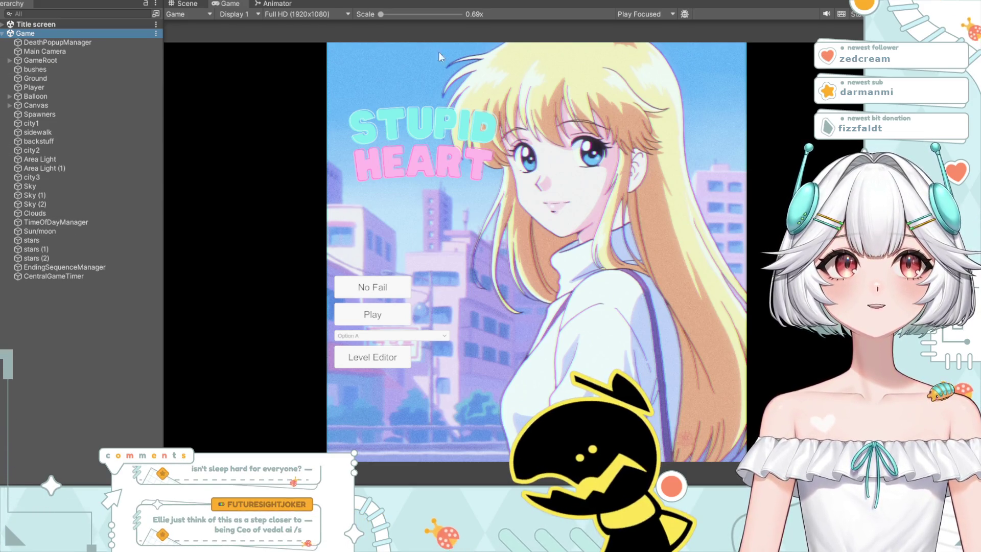
left_click(48, 23)
left_click(46, 33)
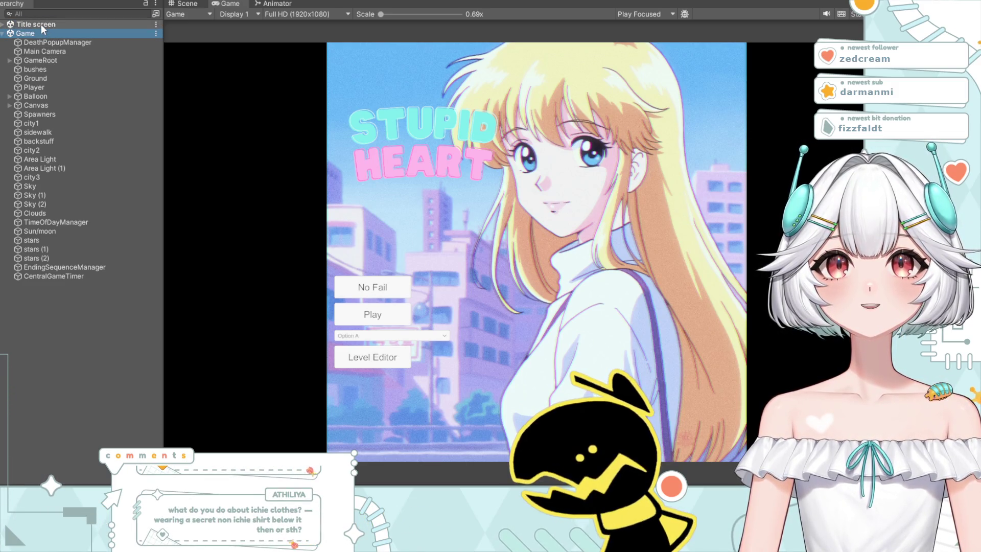
left_click(41, 24)
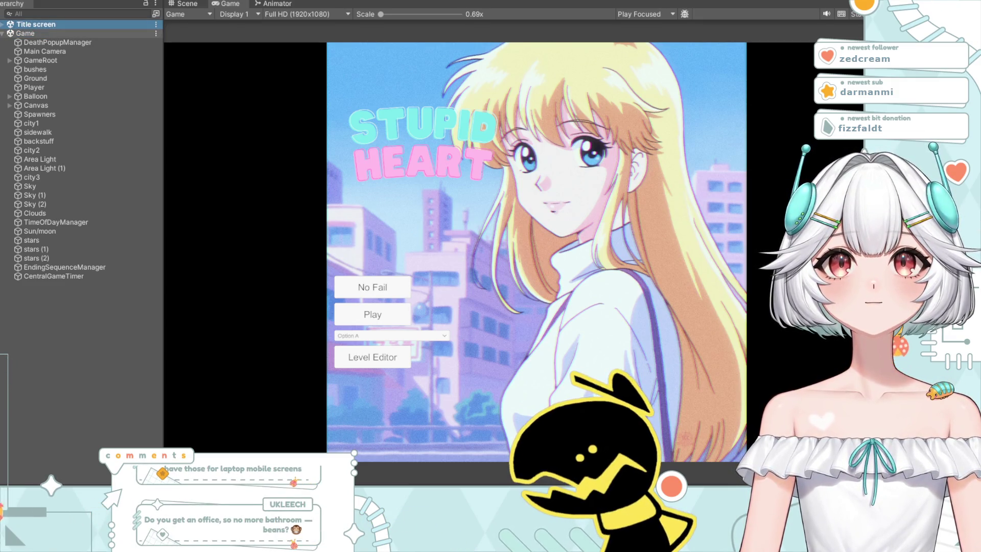
left_click(3, 24)
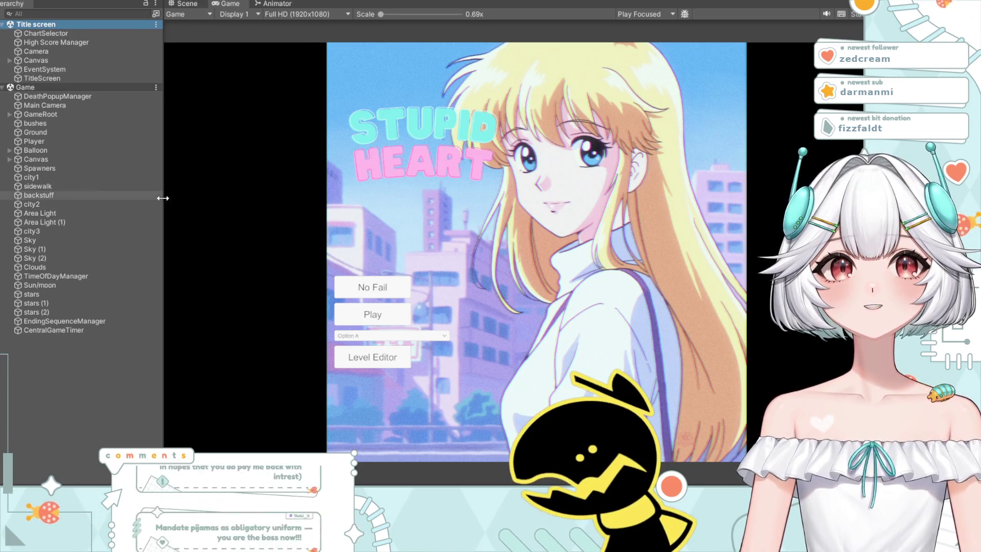
Step: Browse the listed objects, selecting DeathPopupManager and the Game scene
left_click(60, 87)
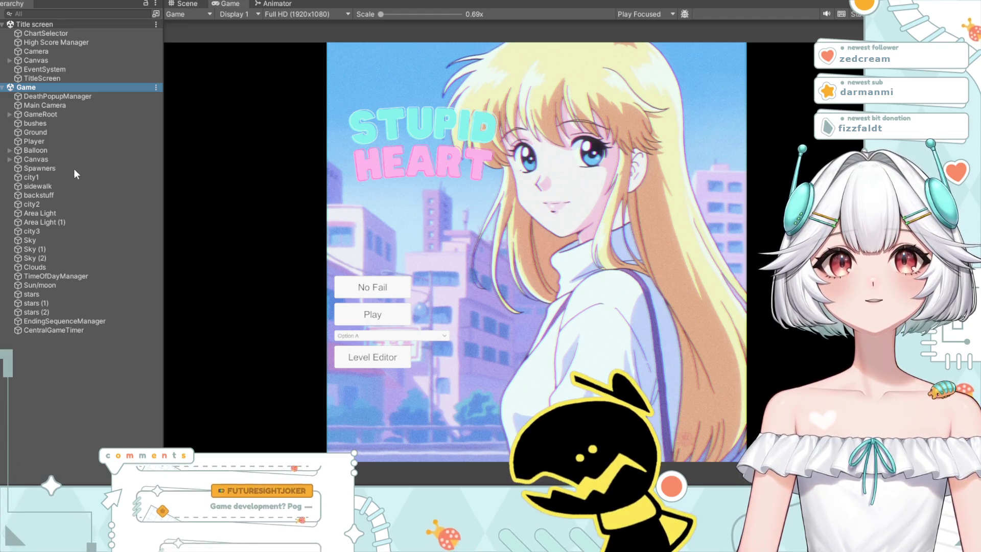
left_click(27, 24)
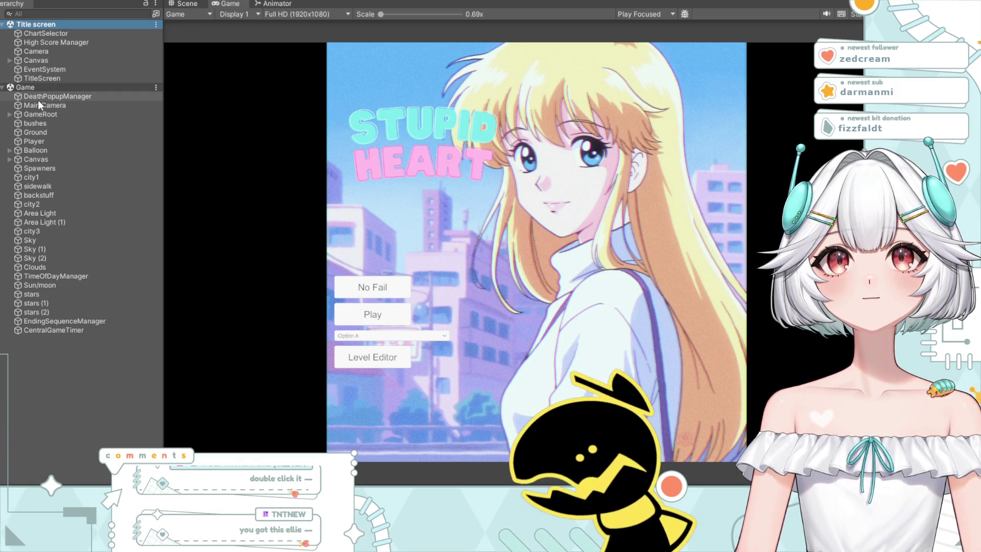
left_click(28, 87)
left_click(213, 185)
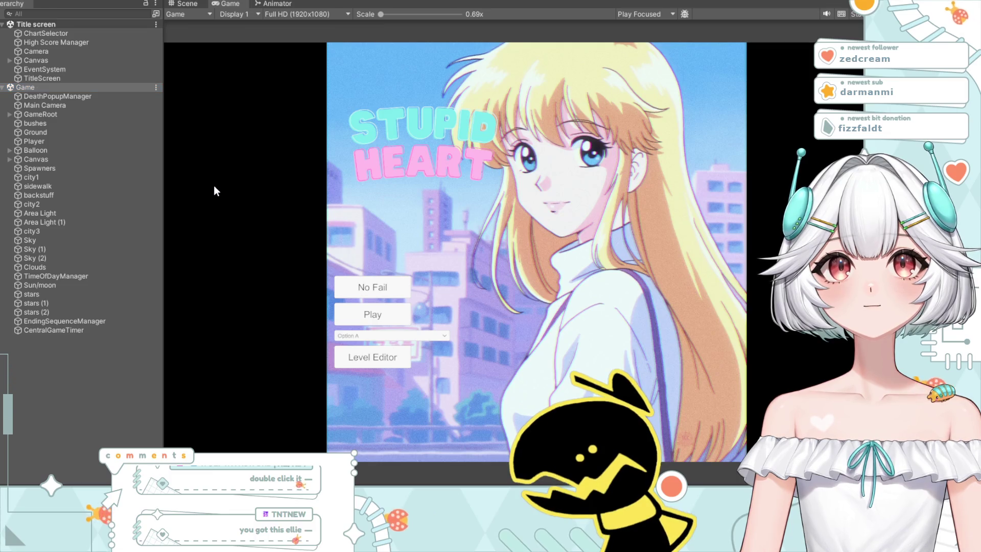
left_click(91, 37)
left_click(59, 95)
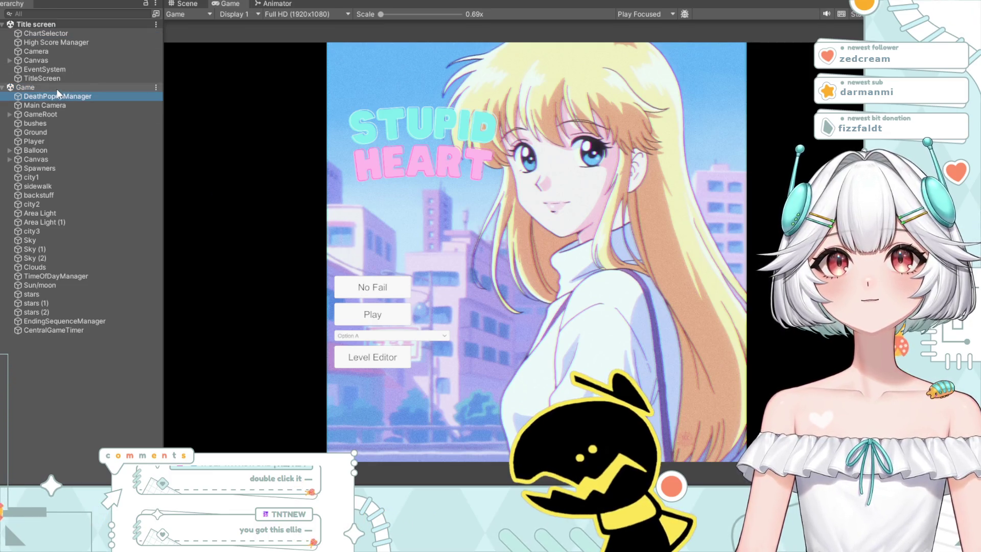
left_click(56, 88)
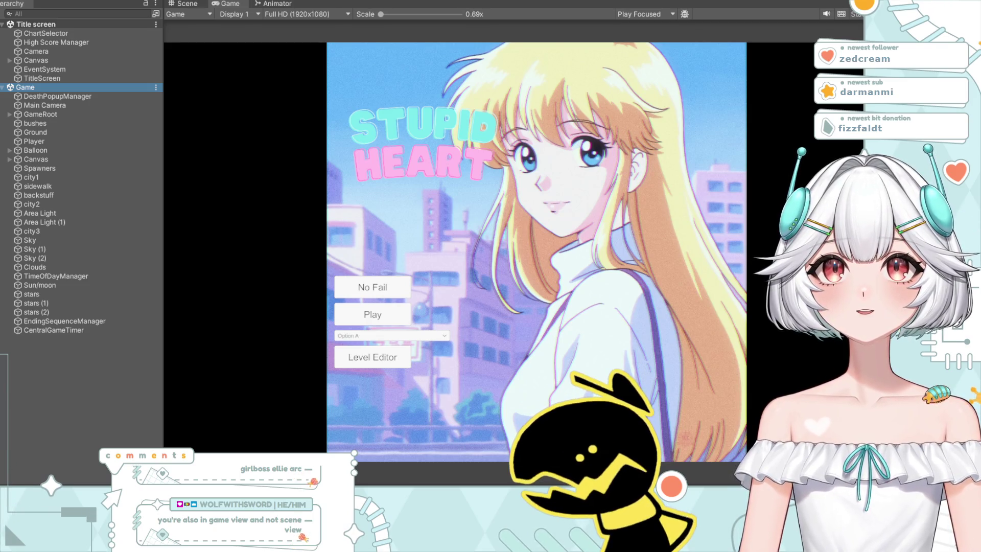
Step: In the Scene view, zoom and pan to frame the city backdrop and sidewalk
left_click(188, 4)
scroll(481, 213, "down", 10)
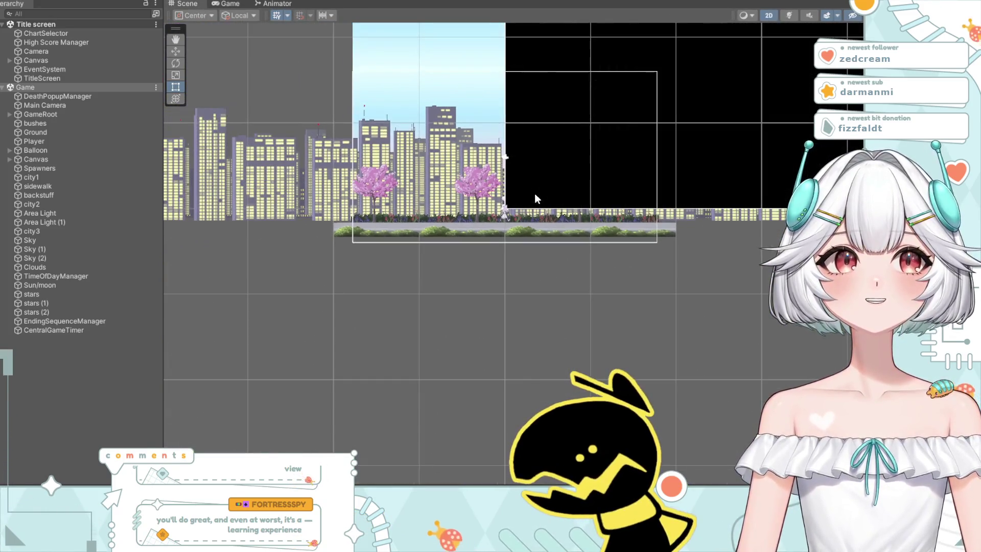
scroll(509, 199, "up", 4)
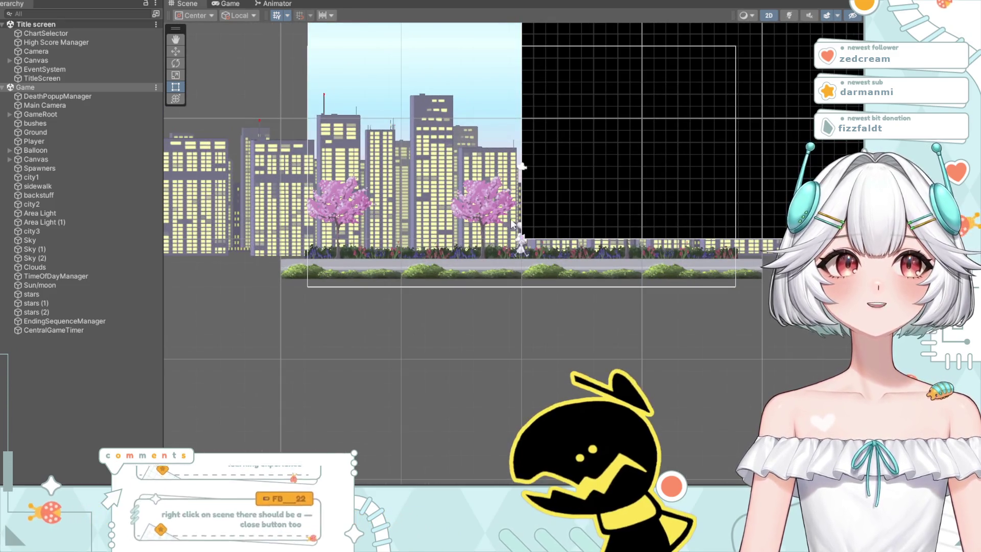
left_click_drag(513, 223, 496, 354)
scroll(534, 302, "up", 2)
scroll(533, 301, "down", 1)
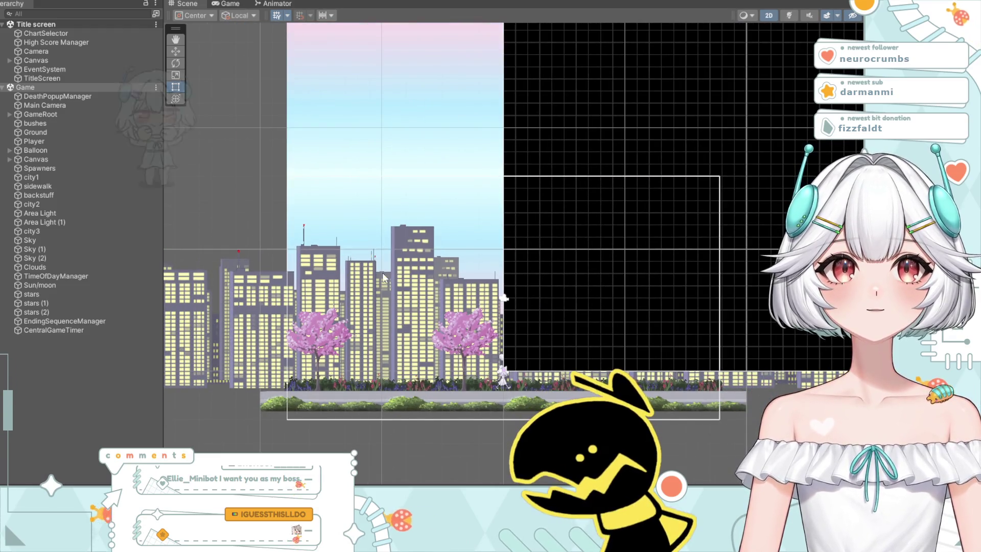
left_click(42, 89)
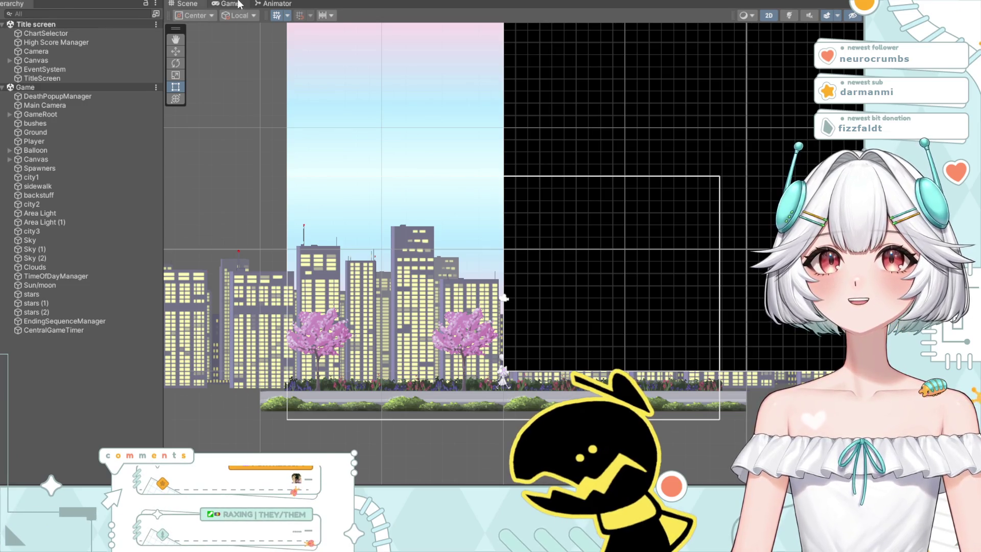
Step: Enter Play mode and select the Game and Title screen scenes
key("ctrl+p")
left_click(54, 86)
left_click(39, 25)
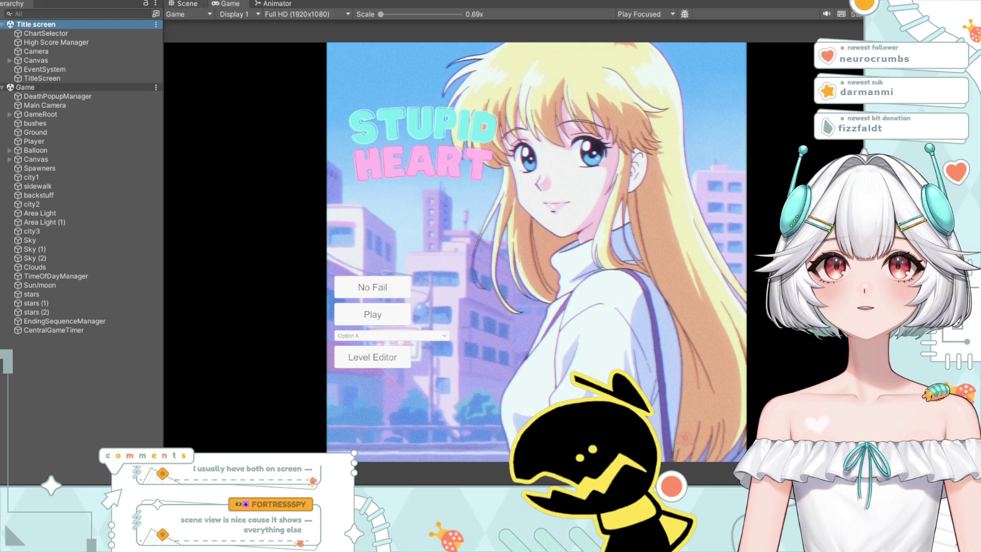
left_click(186, 4)
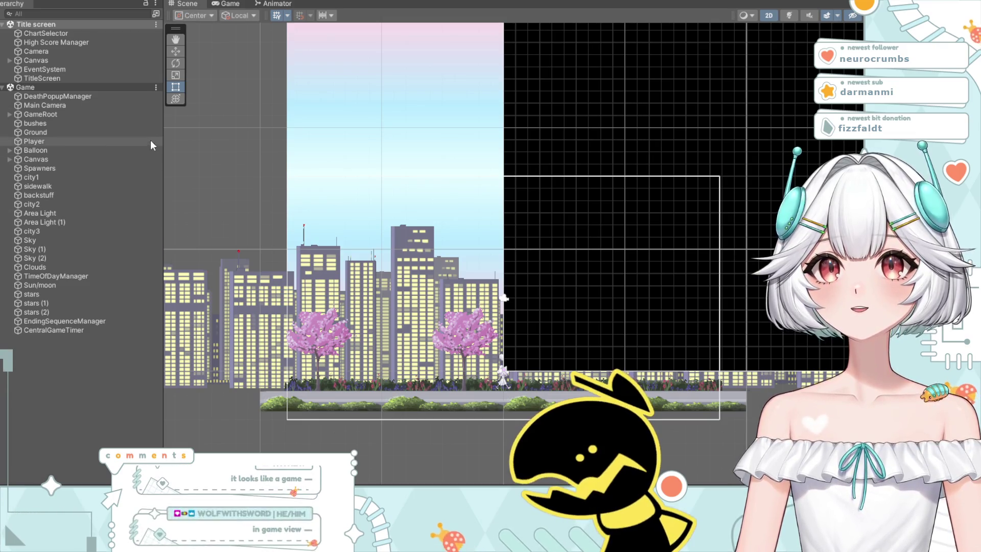
left_click(225, 5)
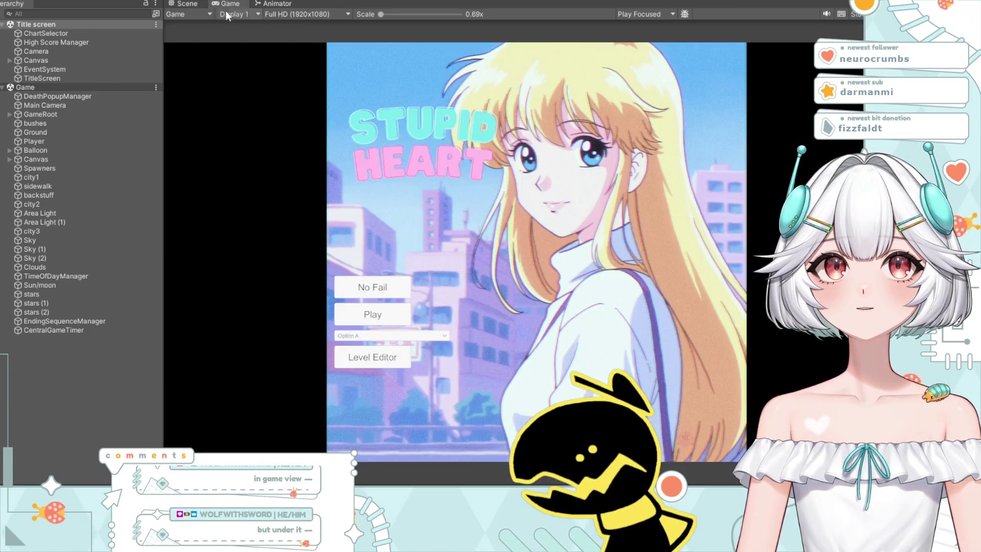
left_click(187, 14)
left_click(199, 33)
left_click(192, 14)
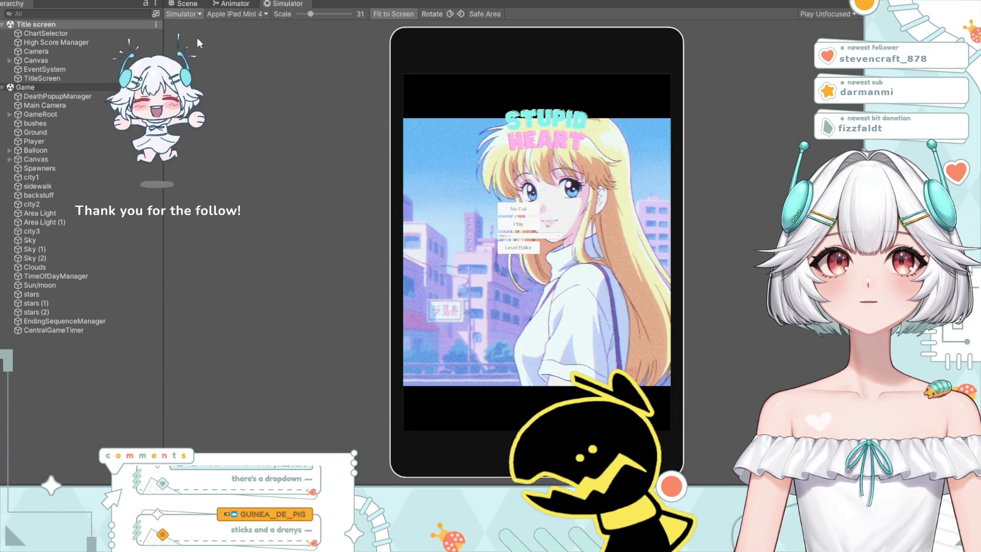
left_click(195, 31)
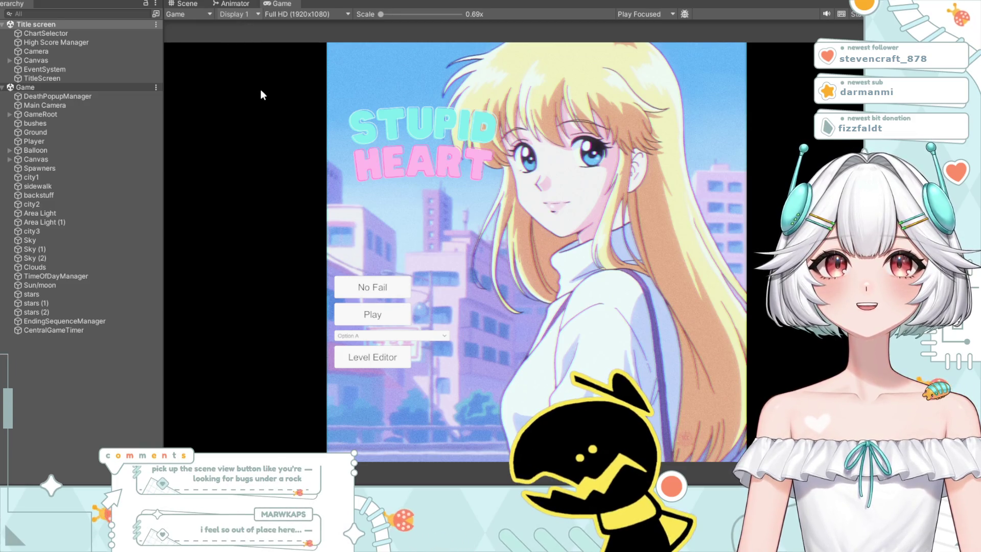
left_click(244, 42)
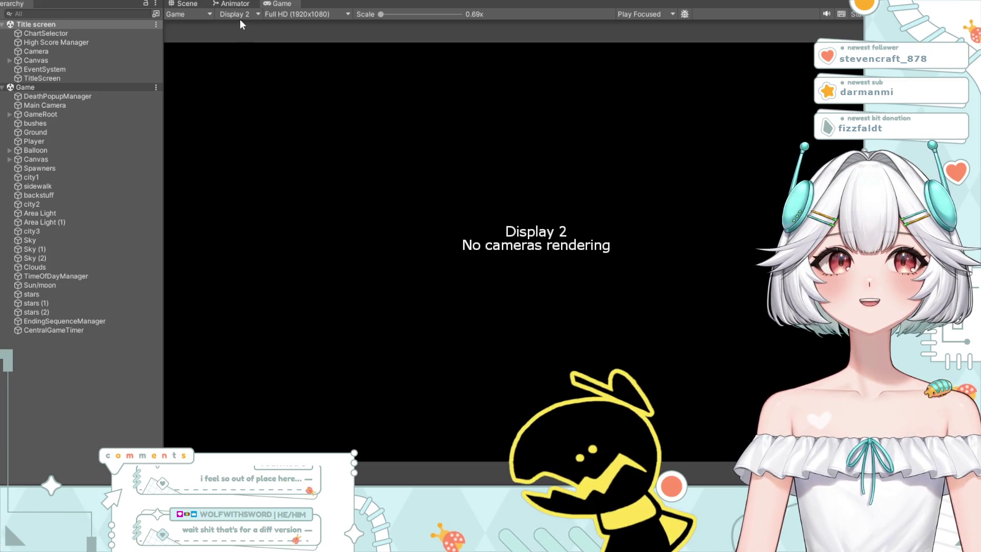
left_click(235, 16)
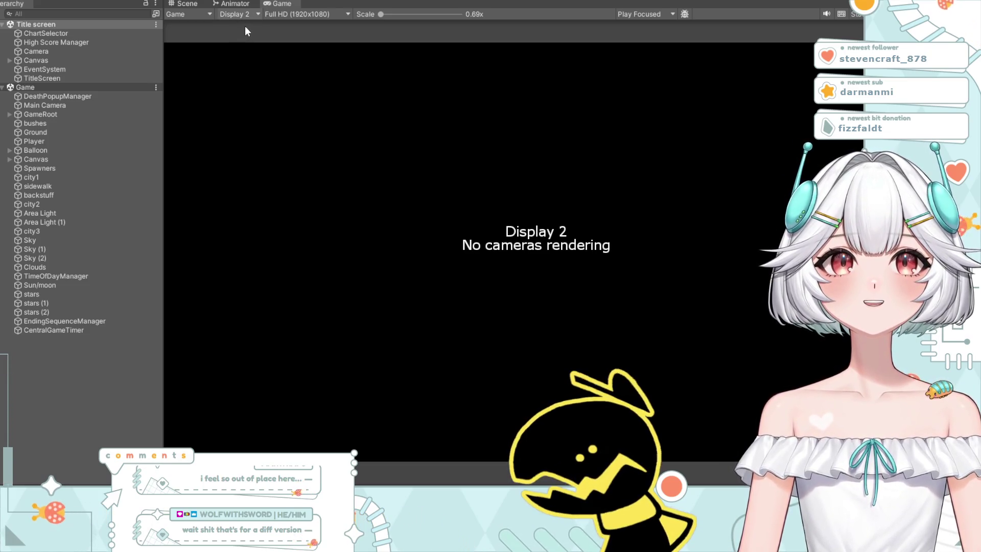
left_click(245, 26)
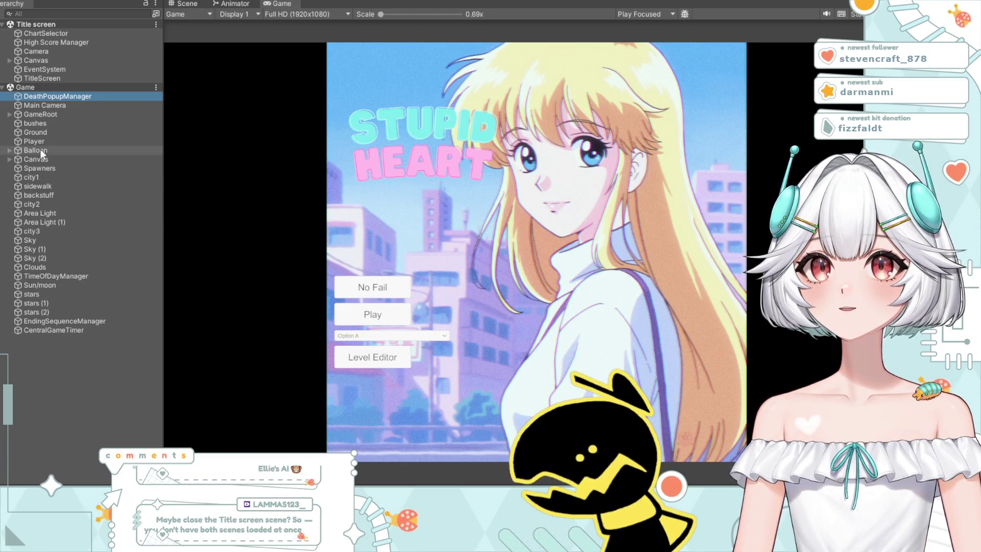
Step: Unload the Title screen scene from the Hierarchy, leaving only the Game scene
left_click(59, 24)
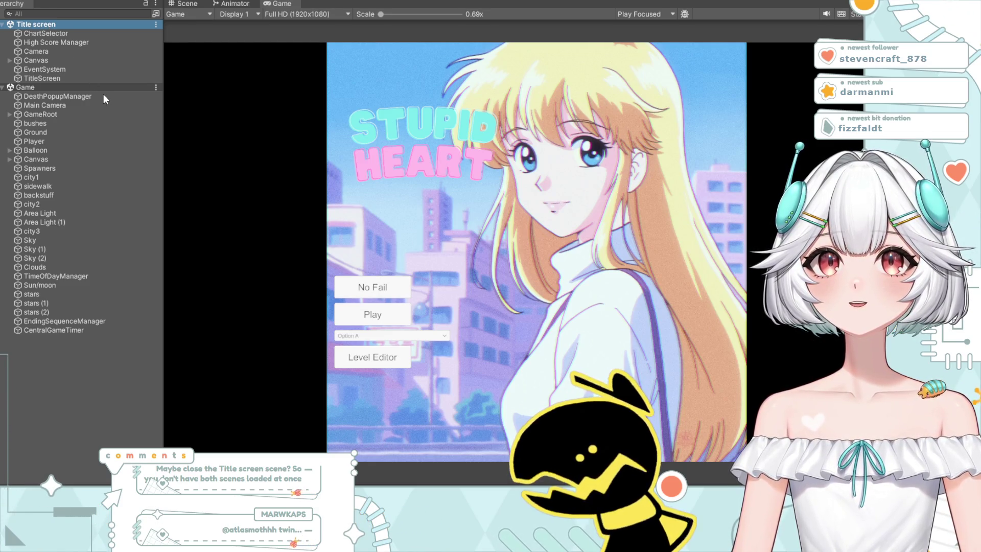
left_click(217, 156)
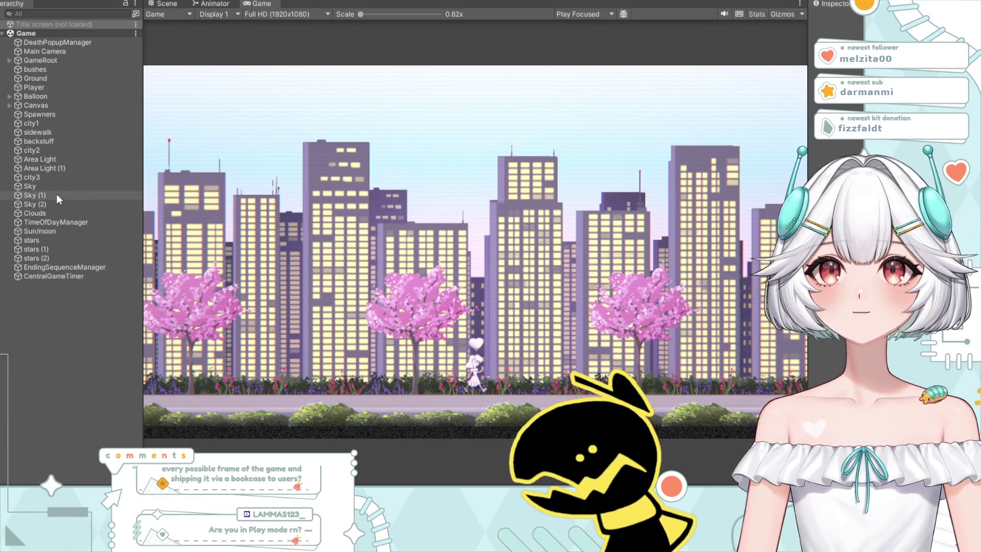
Step: Inspect city3, city1 and city2, open city2's material, and restore the normal Game view layout
left_click(58, 179)
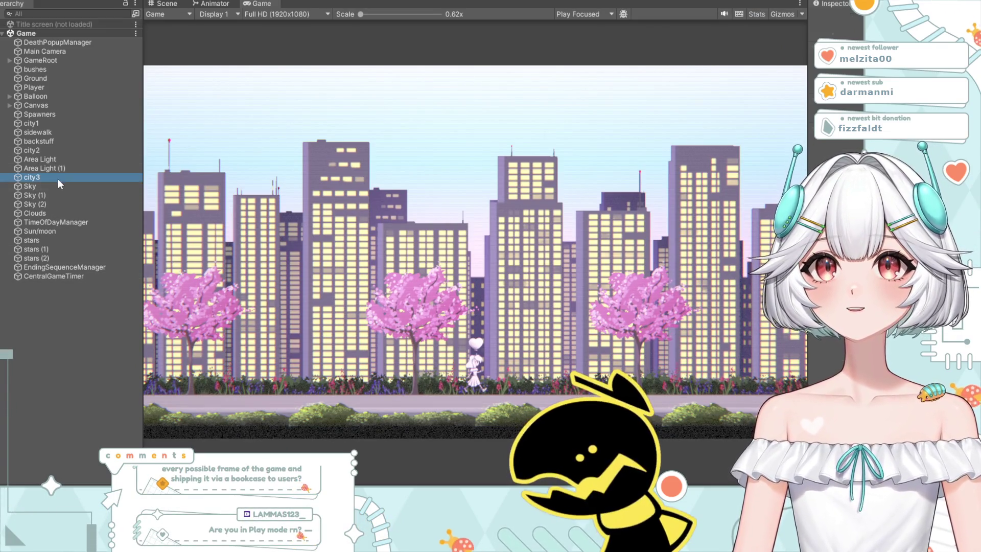
left_click(46, 124)
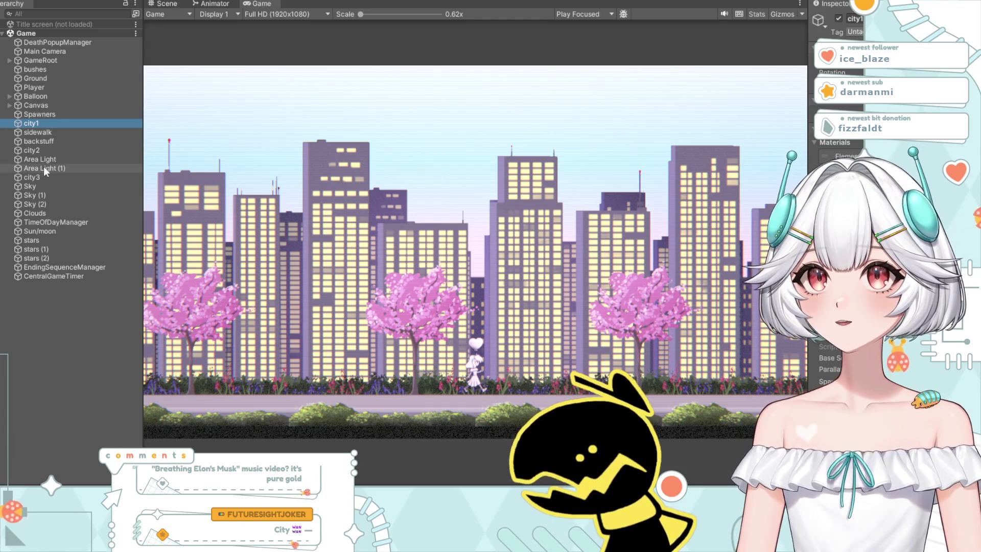
left_click(41, 148)
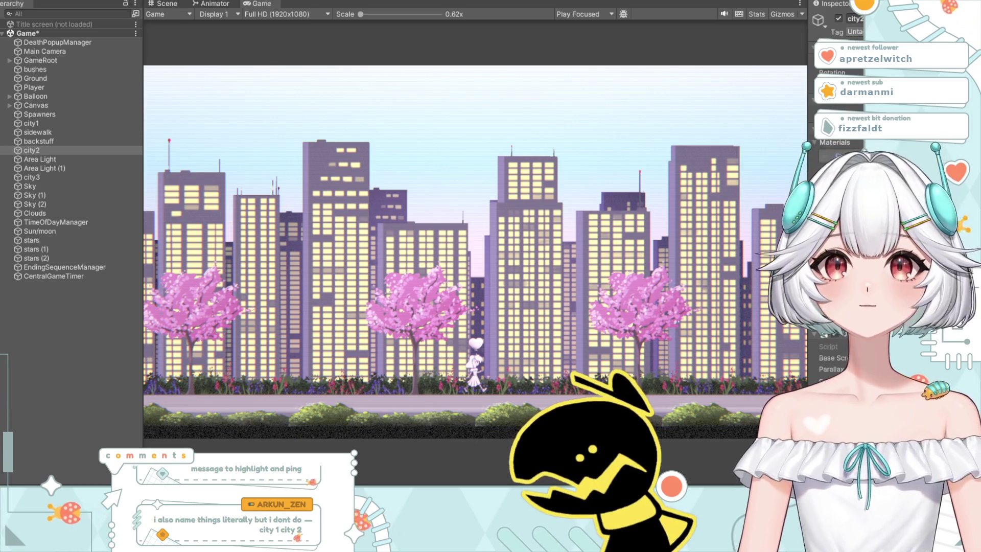
double_click(838, 156)
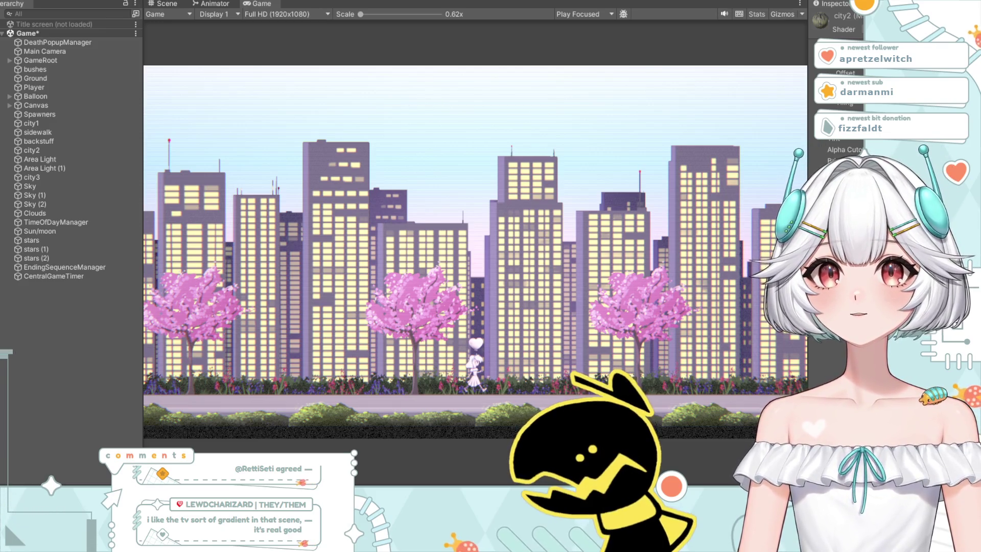
key("shift+space")
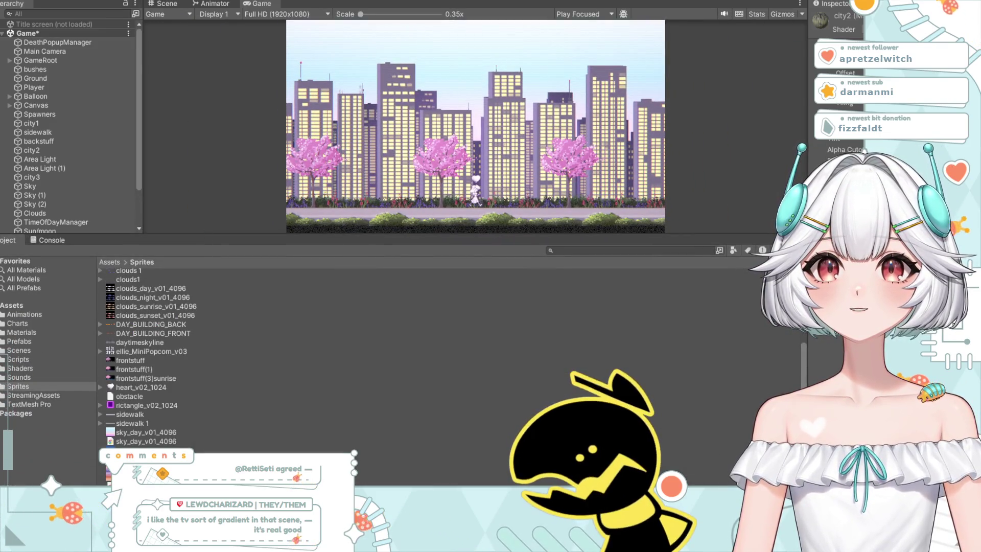
Step: Expand DAY_BUILDING_FRONT in Sprites and select the city1 background layer
scroll(205, 449, "up", 4)
scroll(201, 419, "down", 4)
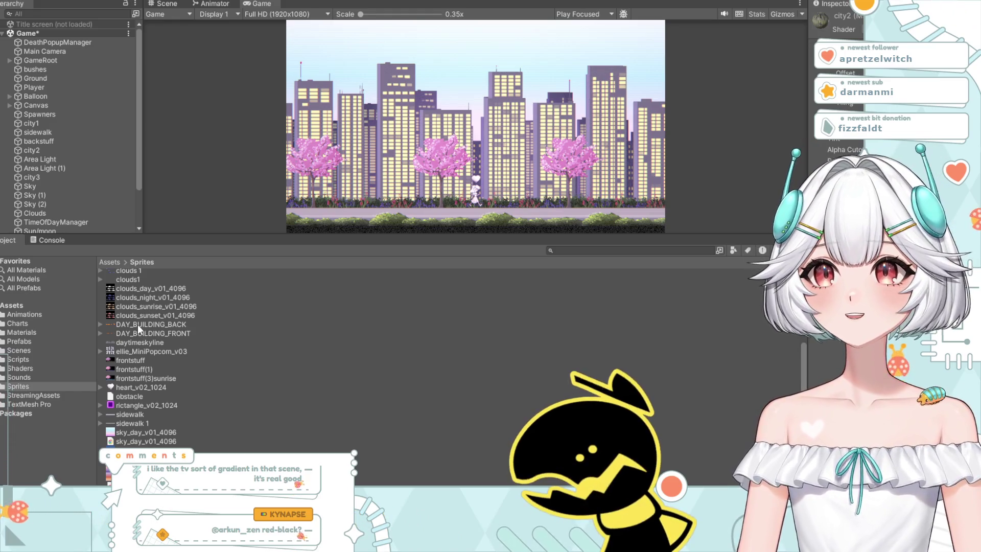
left_click(100, 333)
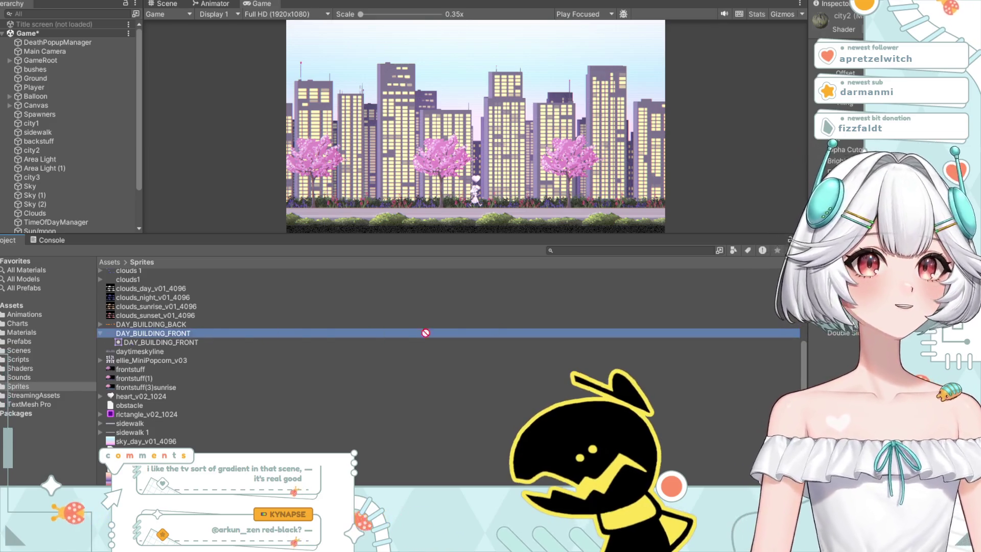
scroll(405, 333, "up", 1)
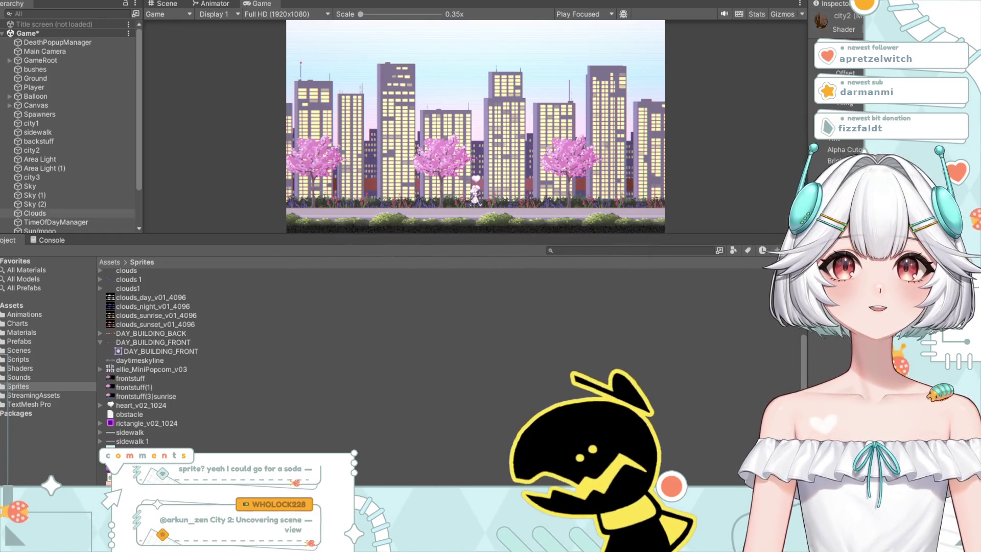
scroll(73, 171, "down", 2)
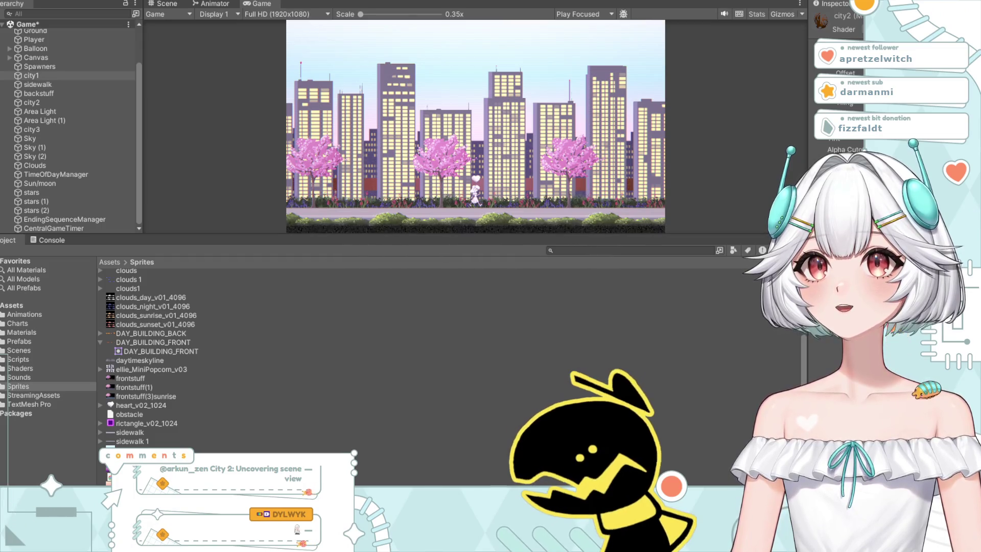
left_click(5, 77)
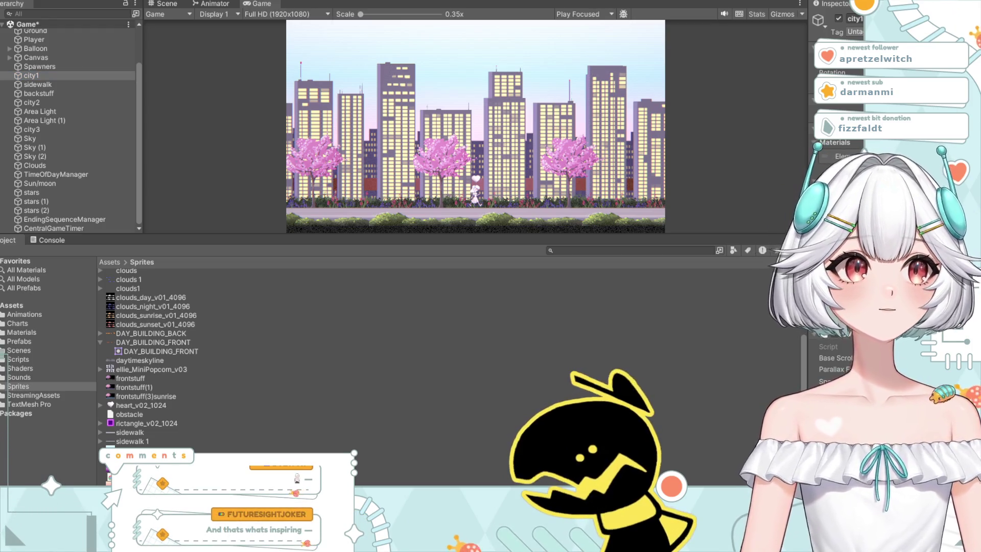
Step: Open city1's material and assign the new building texture
scroll(838, 205, "down", 5)
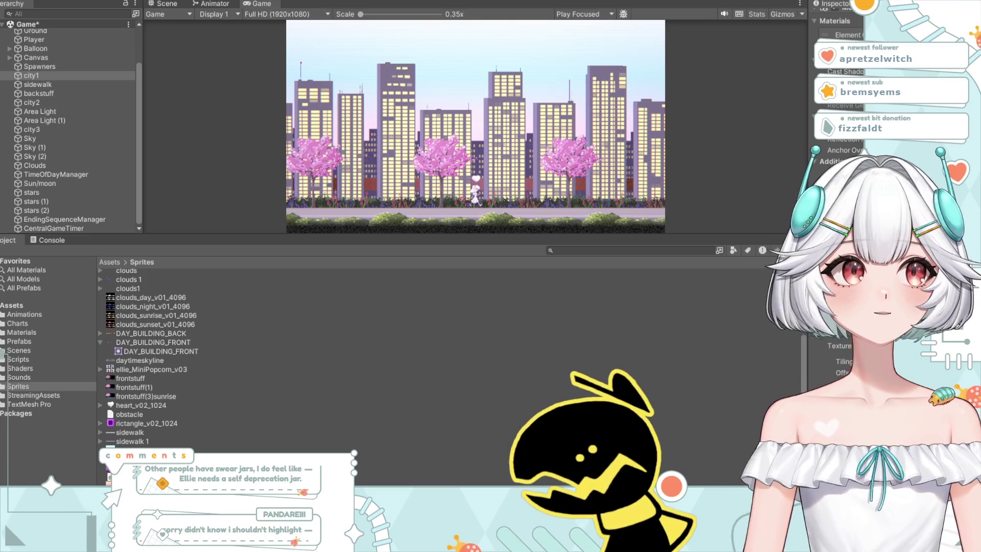
scroll(838, 76, "up", 4)
left_click(843, 156)
left_click(122, 291)
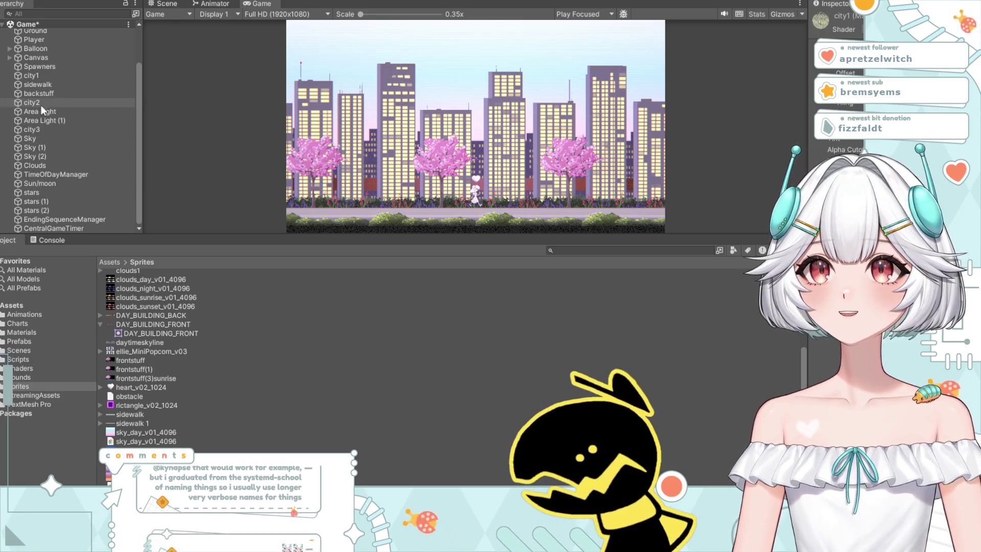
left_click(31, 75)
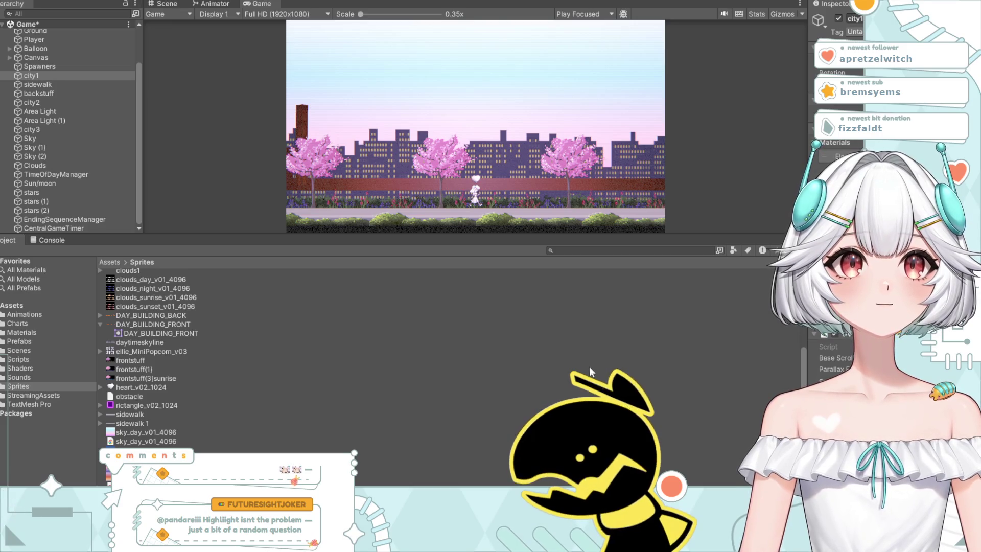
Step: Apply the DAY_BUILDING_FRONT sprite to city2's material, then select backstuff
left_click(551, 387)
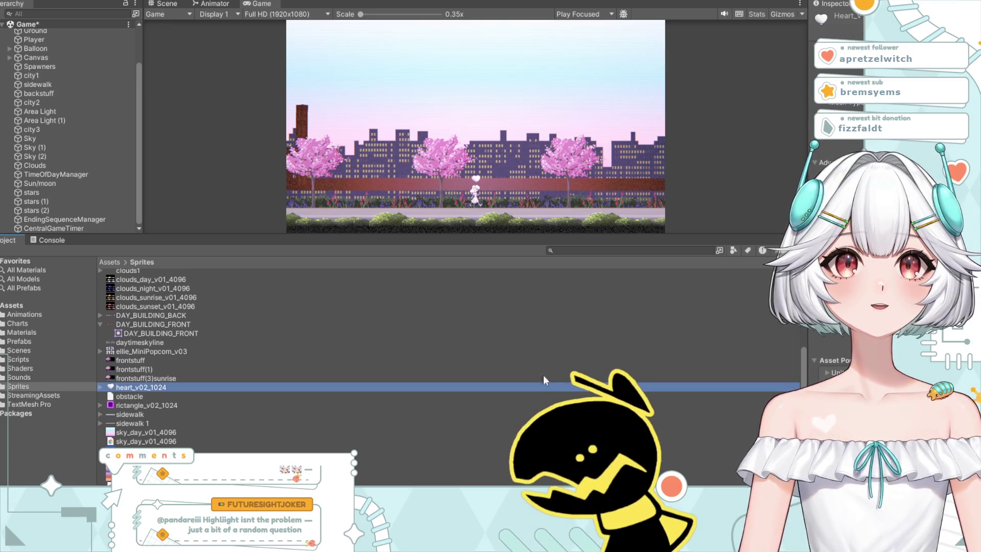
left_click(143, 323)
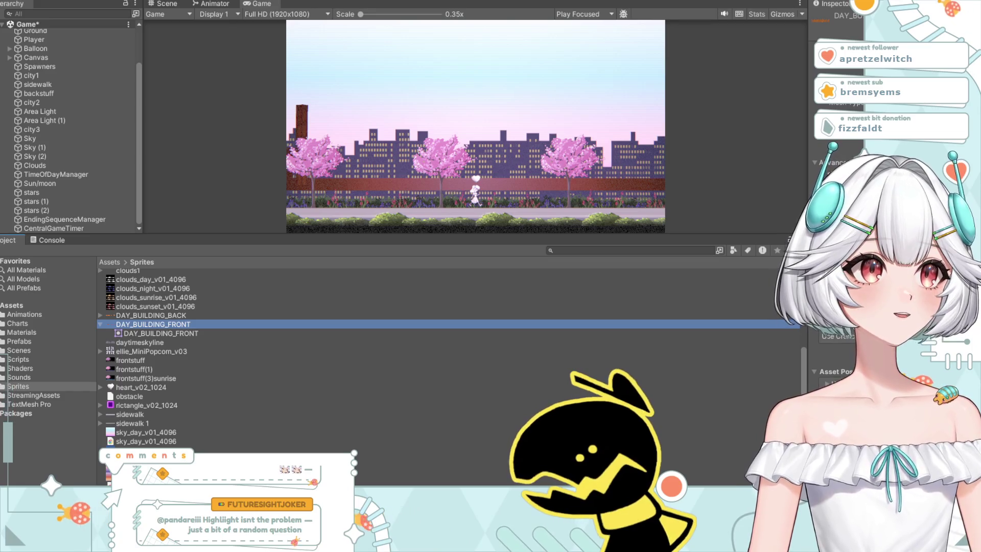
key("alt+Tab")
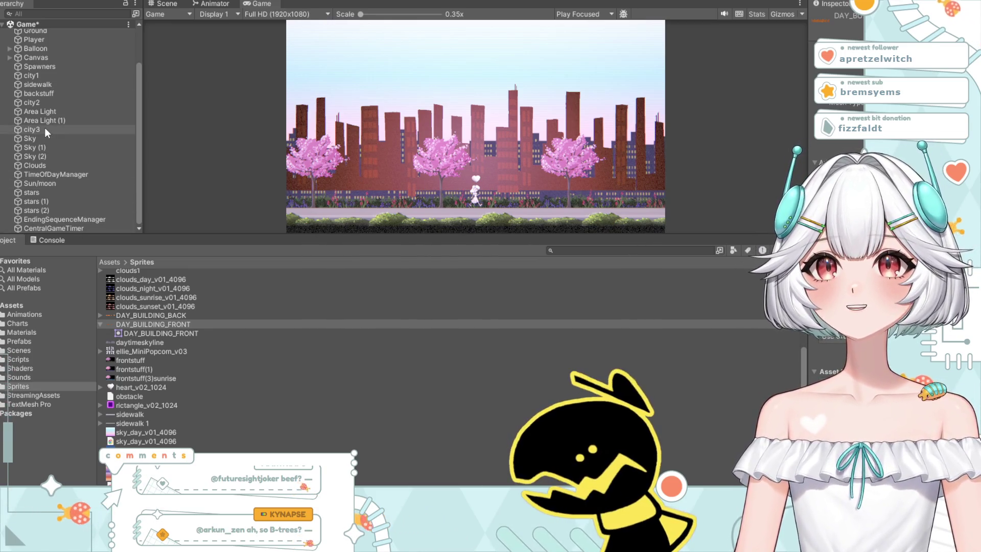
left_click(61, 104)
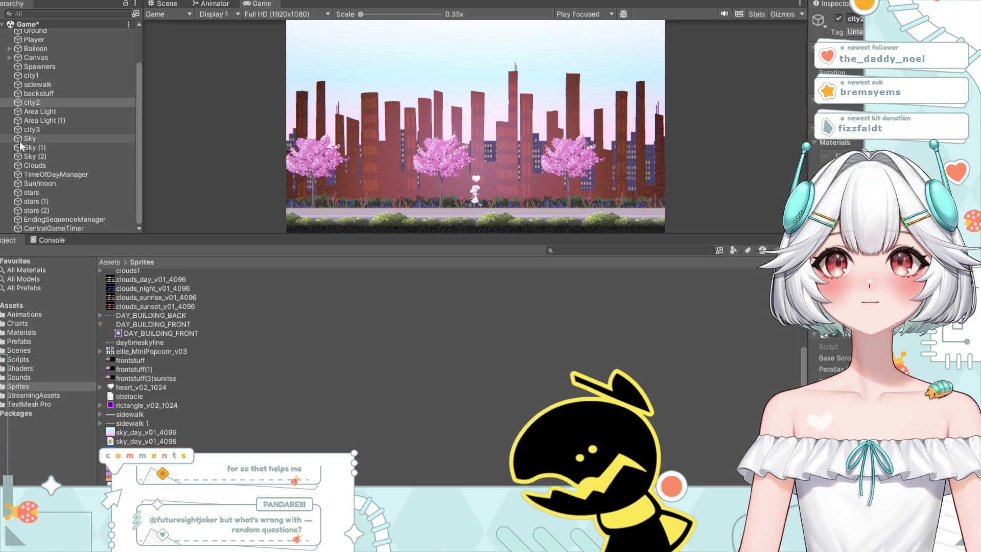
left_click(45, 93)
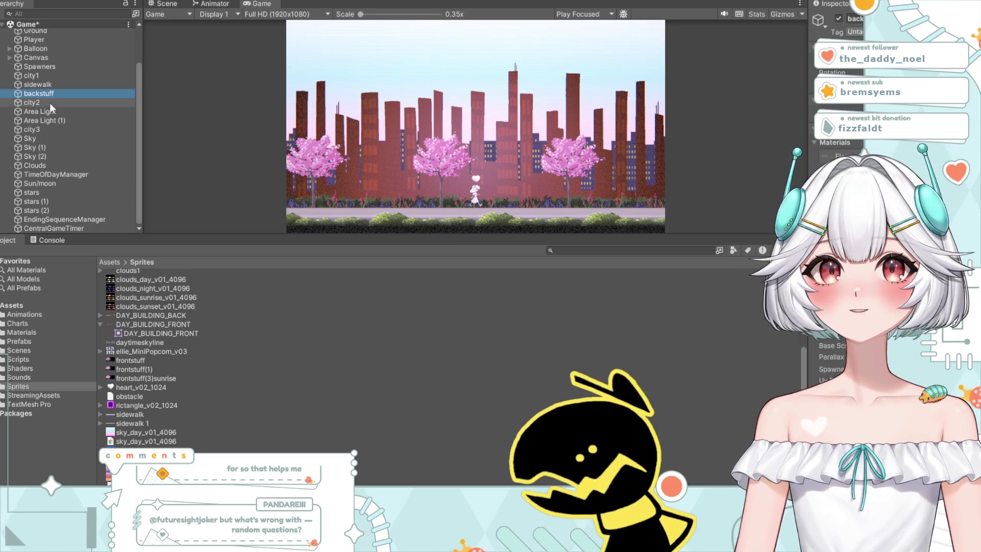
Step: Select the DAY_BUILDING_FRONT sprite, then select and disable the bushes object
key("alt+Tab")
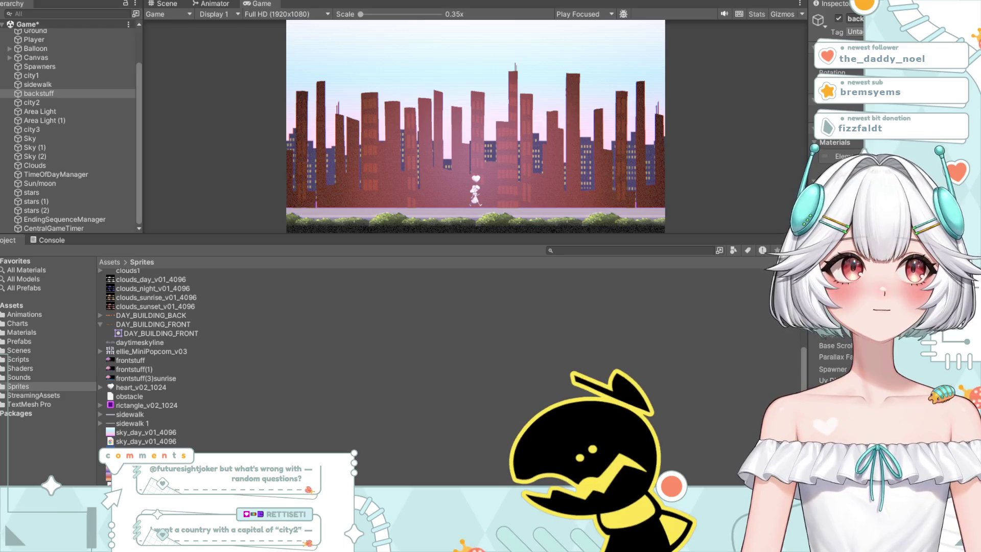
left_click(508, 325)
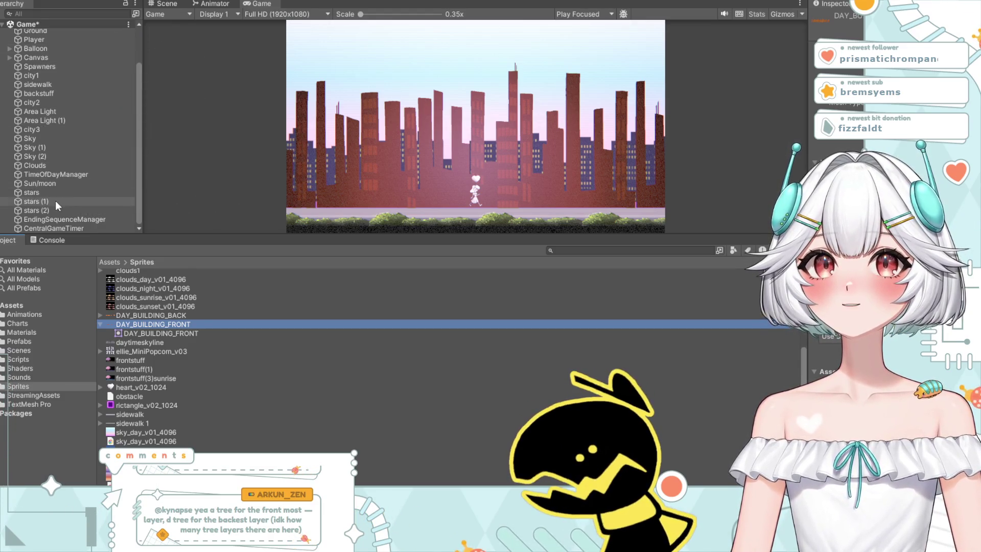
scroll(82, 222, "up", 3)
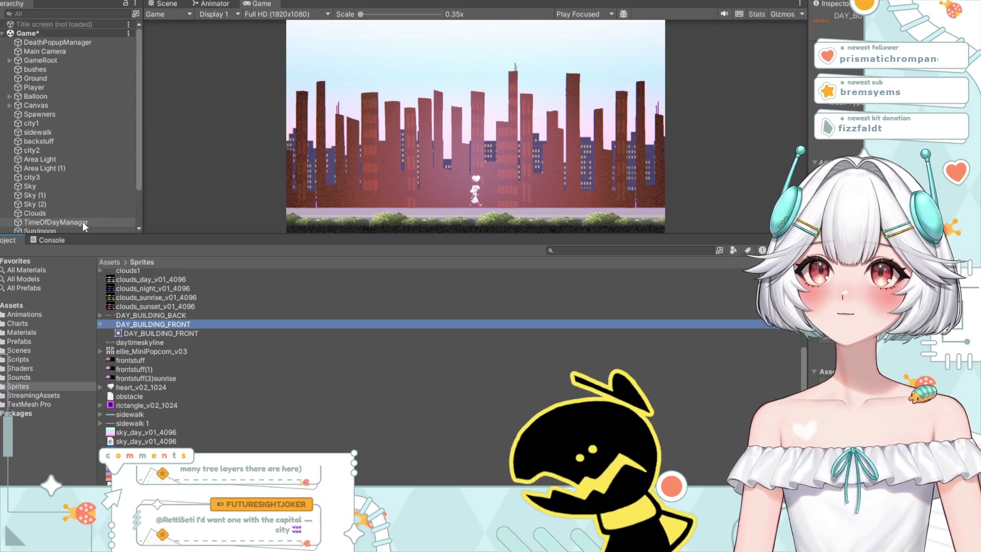
scroll(63, 192, "down", 3)
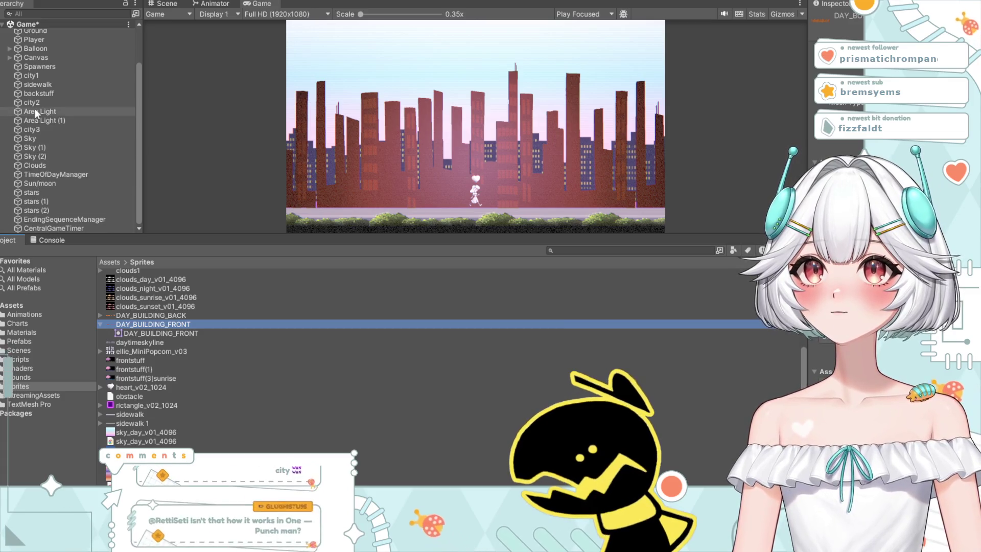
scroll(34, 110, "up", 3)
left_click(44, 68)
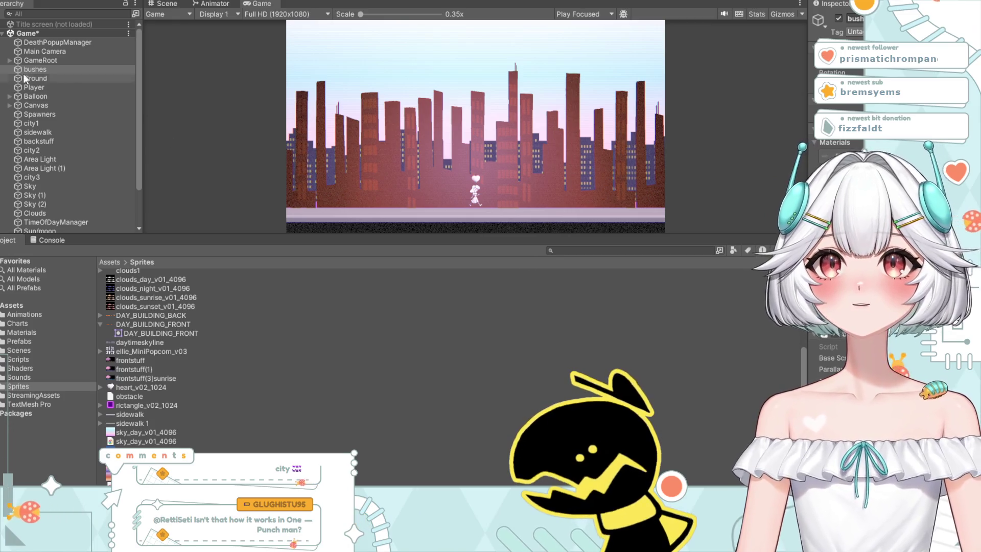
Step: Select Ground, then adjust city2's sprite and parallax settings in the Inspector
left_click(45, 78)
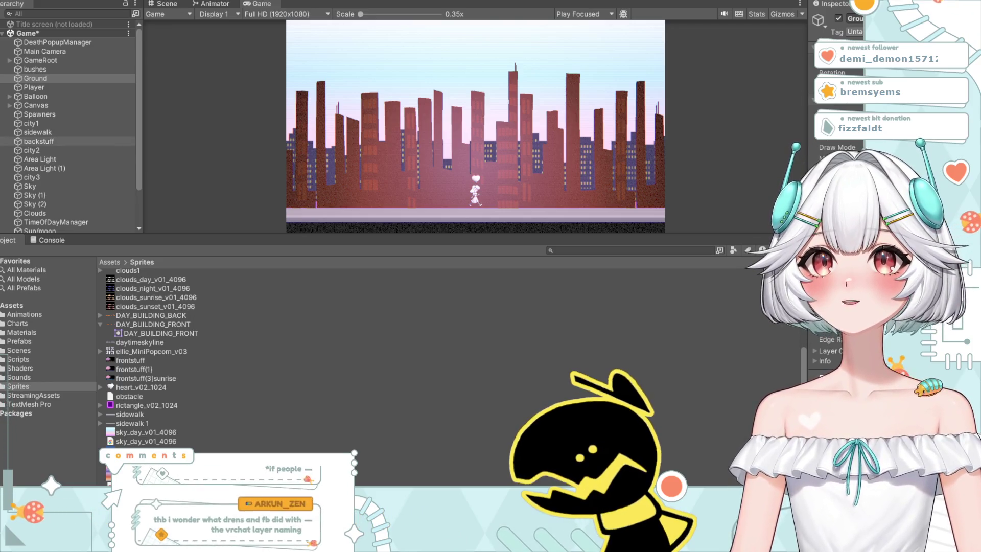
left_click(32, 150)
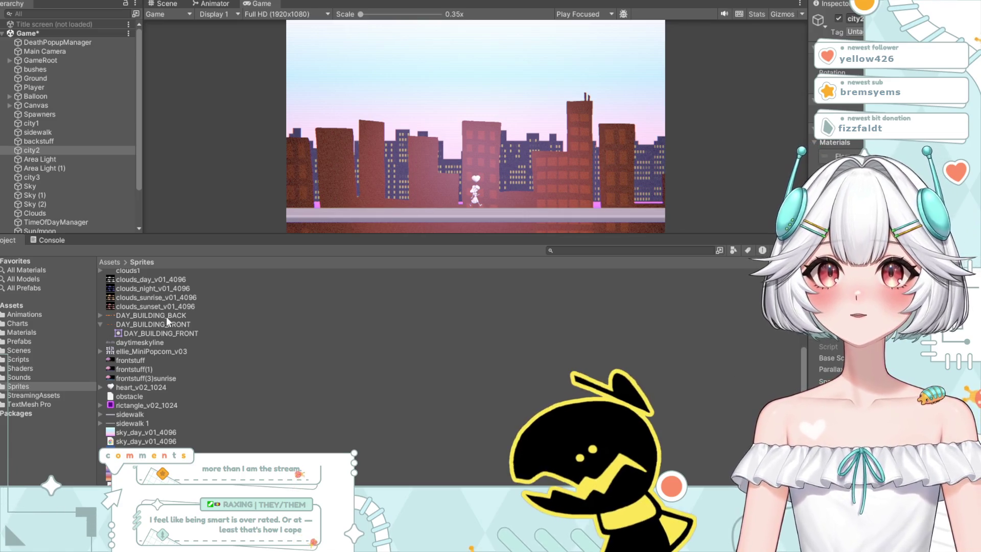
scroll(168, 320, "up", 5)
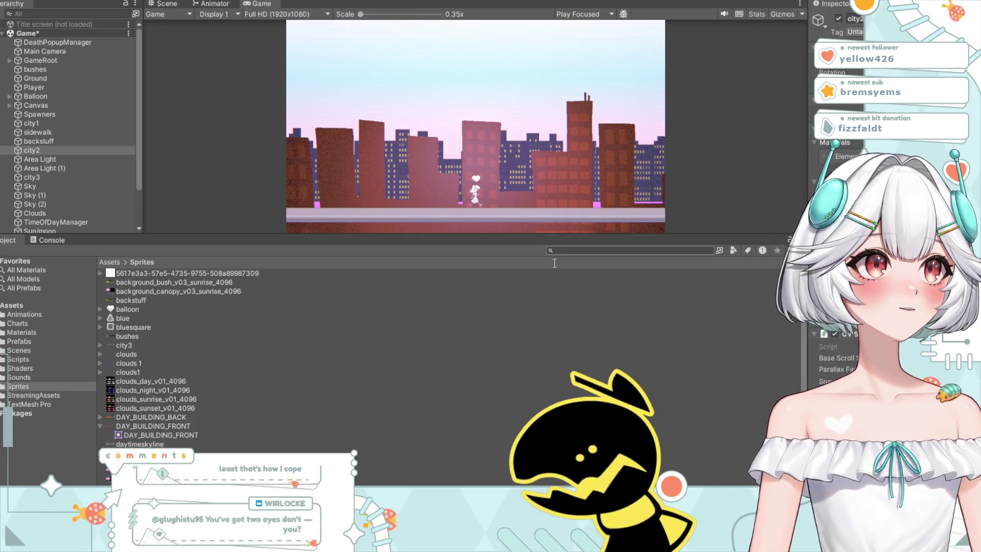
Step: Change the city2 material's colour to orange from Assets > Materials
scroll(230, 409, "down", 3)
scroll(164, 424, "up", 3)
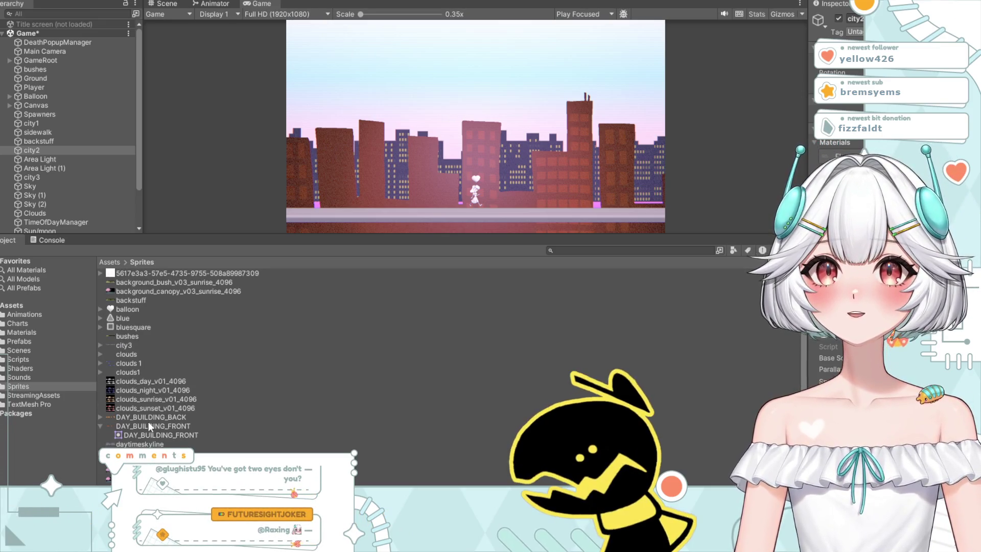
left_click(21, 332)
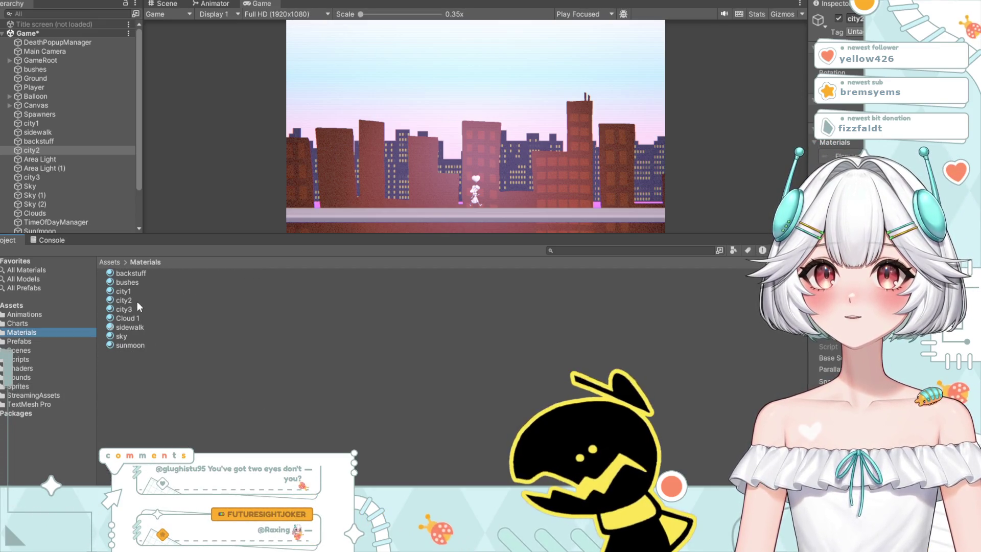
left_click(138, 303)
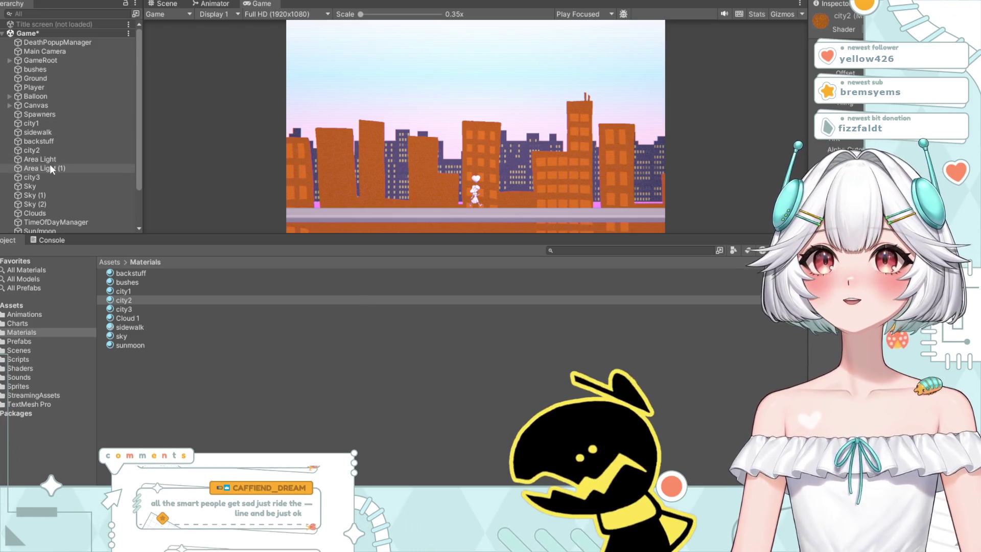
scroll(46, 154, "down", 3)
Step: Select the city3 layer and edit its material's settings in the Inspector
left_click(37, 130)
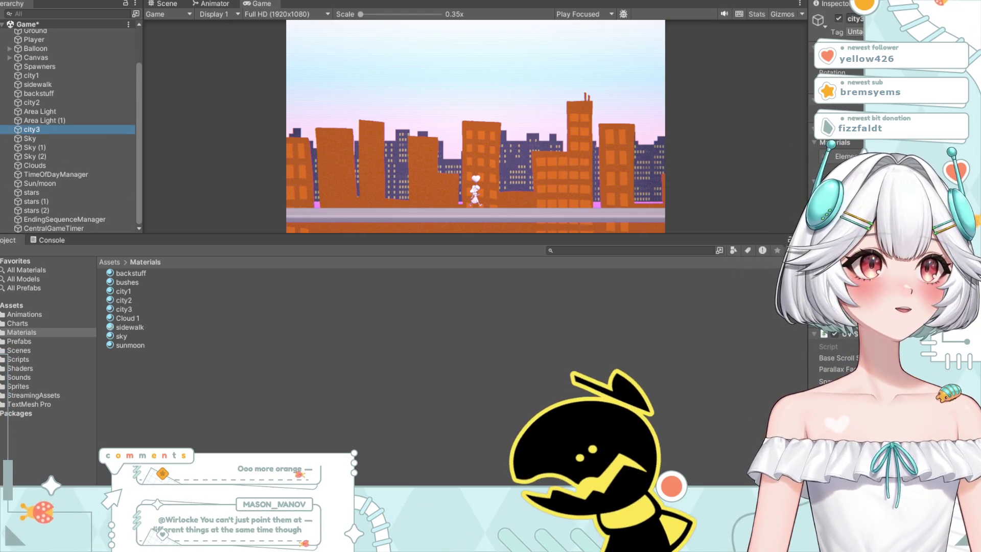
left_click(141, 308)
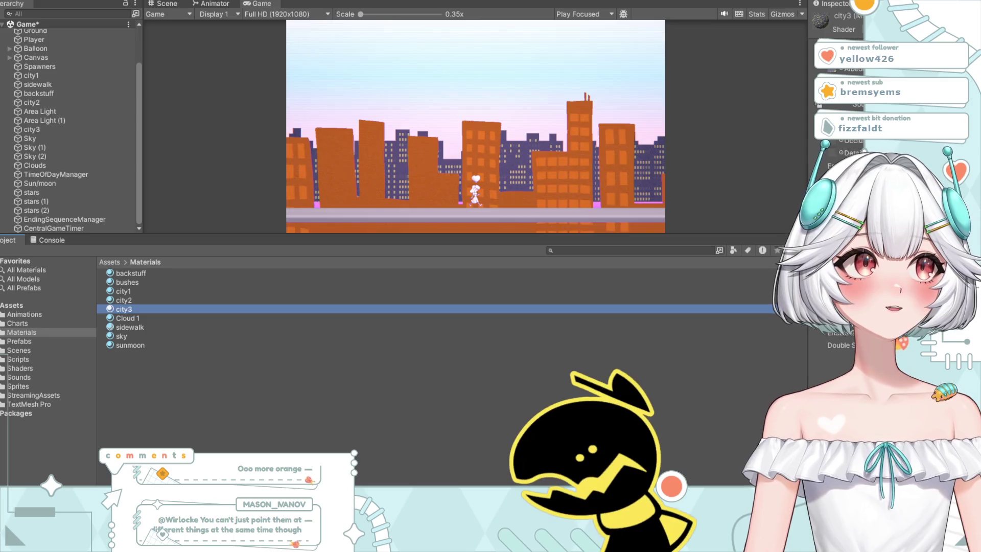
left_click(822, 72)
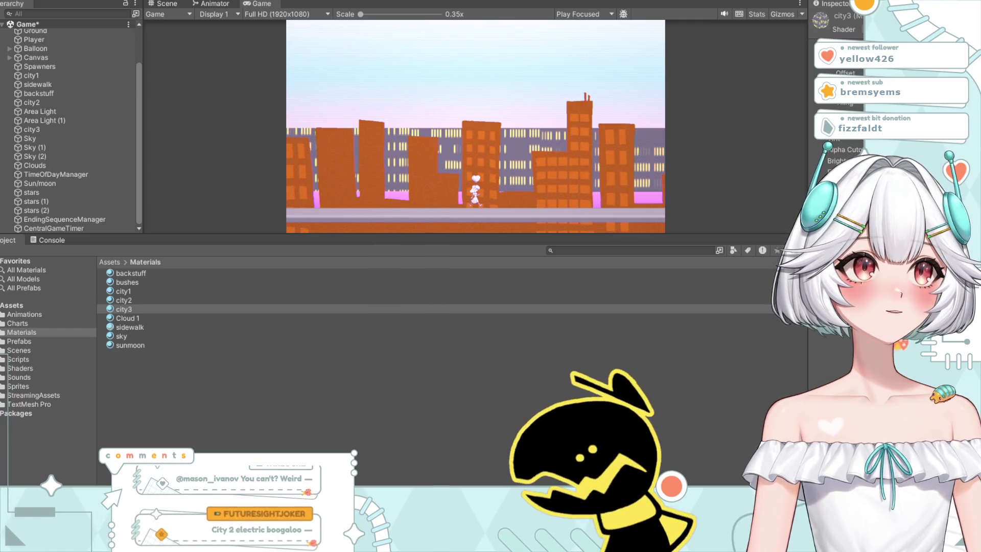
Step: Locate and select the DAY_BUILDING_BACK sprite in the Sprites folder
left_click(18, 385)
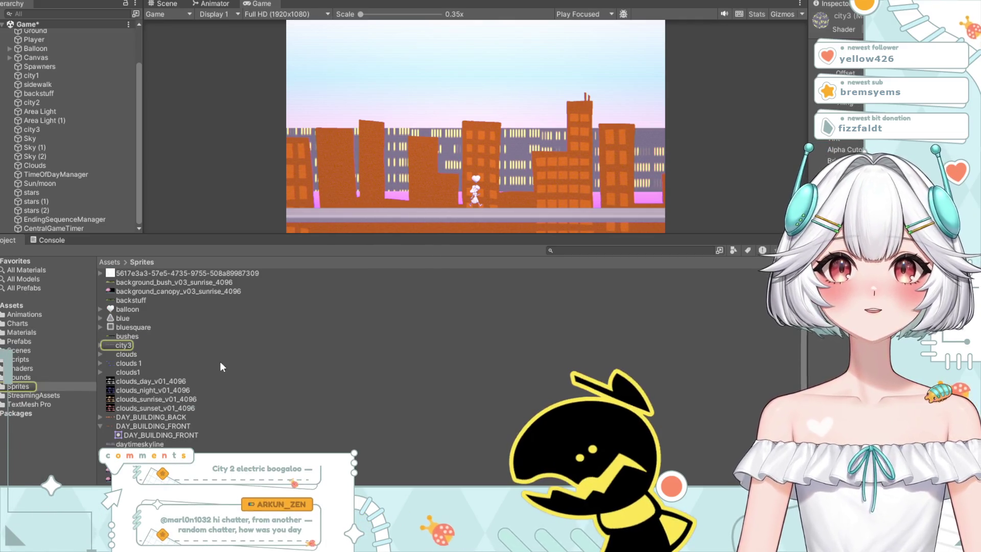
scroll(192, 404, "down", 2)
scroll(191, 403, "down", 4)
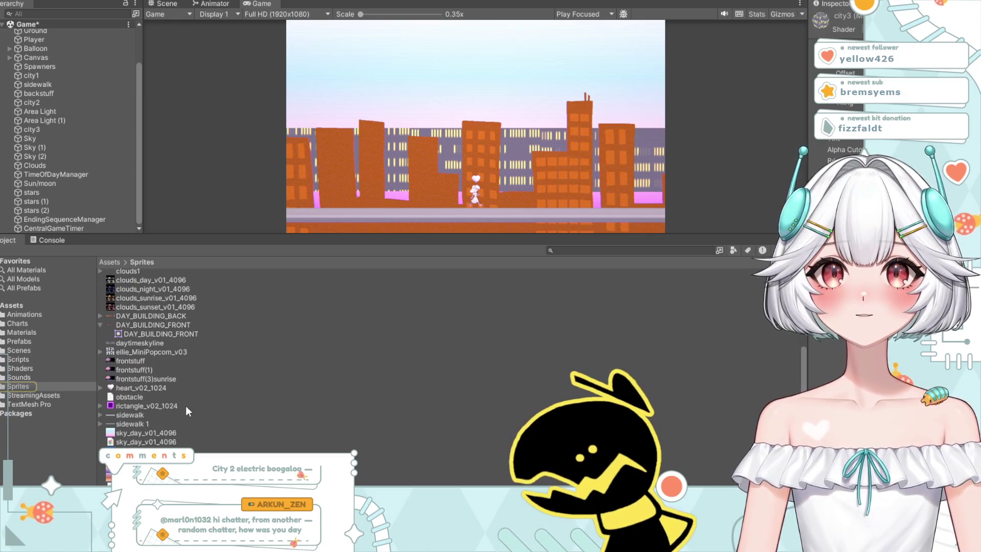
left_click(151, 317)
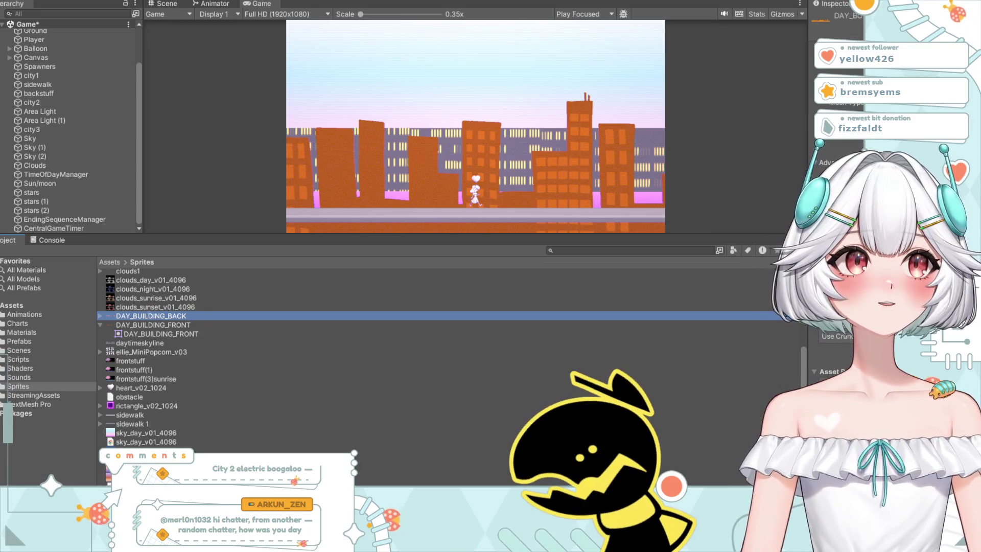
Step: Try dragging DAY_BUILDING_BACK onto the city3 layer in the scene
left_click_drag(161, 316, 543, 296)
left_click_drag(291, 318, 185, 317)
mouse_move(776, 286)
left_mouse_down()
mouse_move(305, 197)
mouse_move(32, 129)
left_mouse_up()
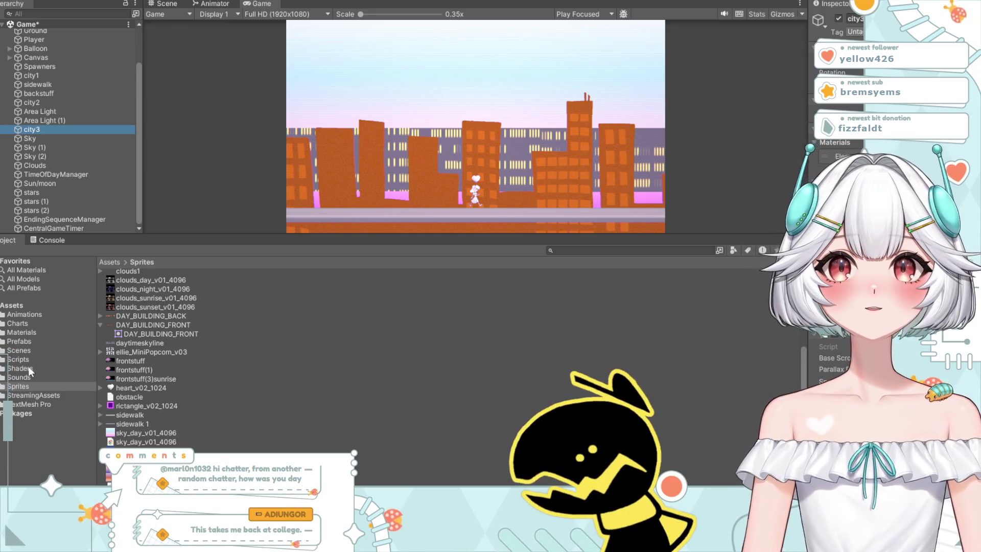
Step: Assign DAY_BUILDING_BACK as the city3 material's texture
left_click(21, 333)
left_click(123, 309)
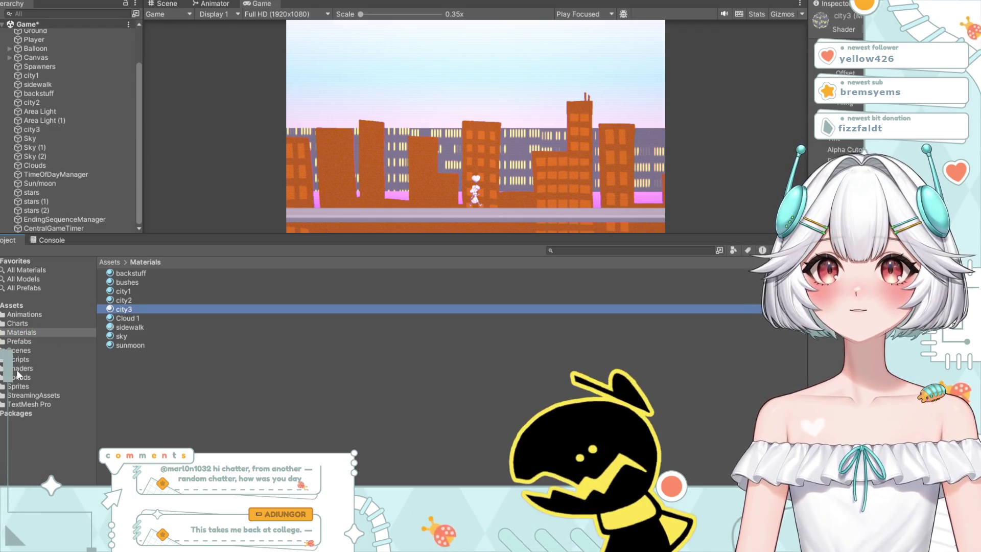
left_click(18, 387)
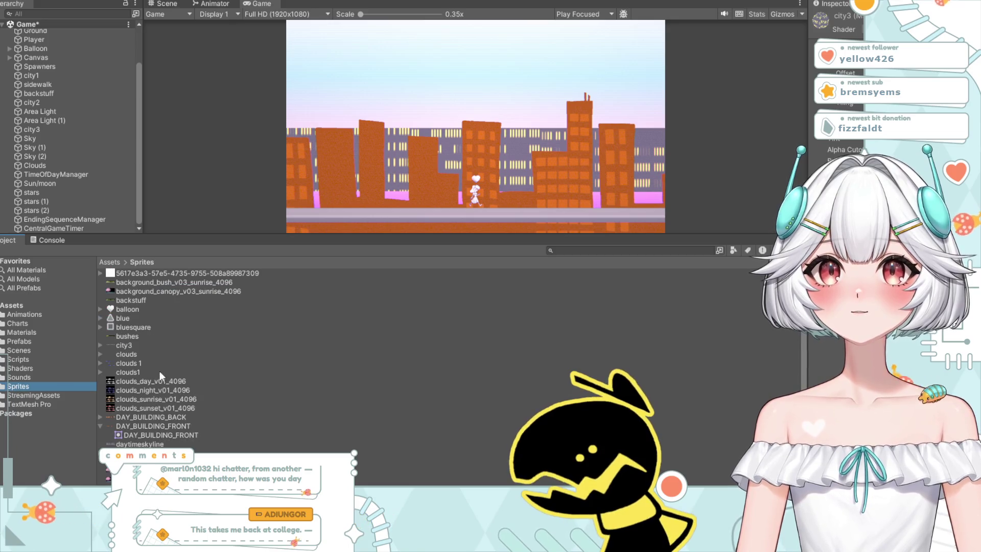
left_click_drag(137, 417, 950, 57)
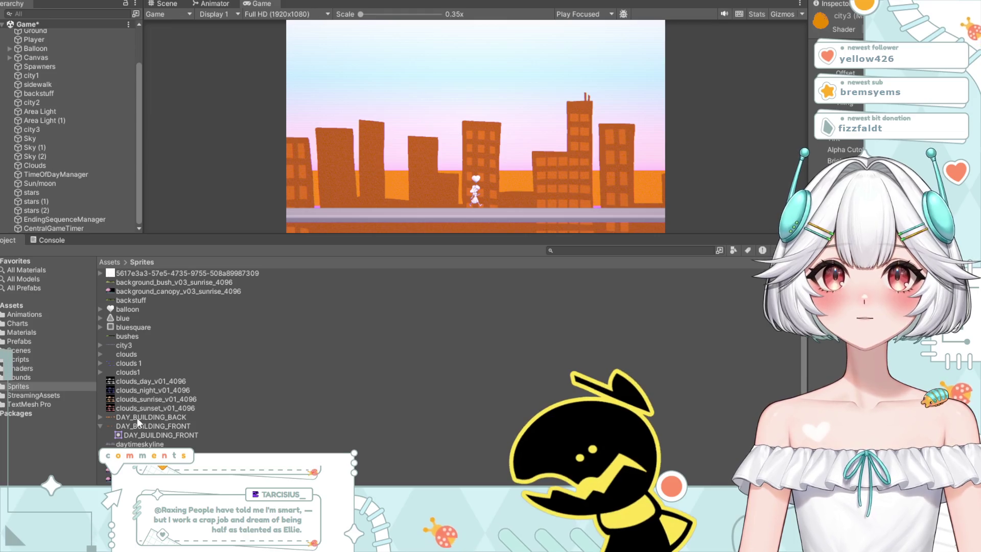
left_click(138, 418)
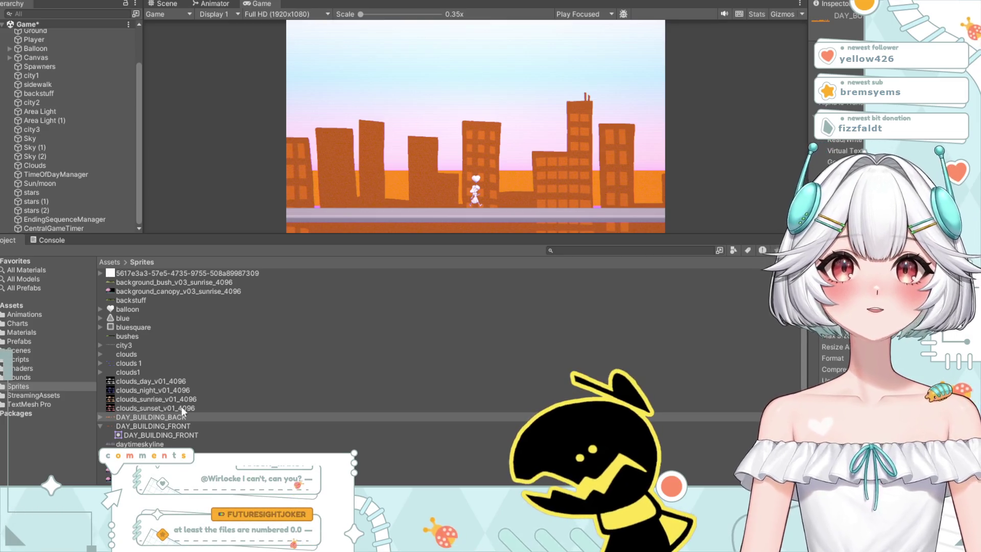
Step: Adjust the DAY_BUILDING_FRONT and DAY_BUILDING_BACK sprites' import settings, then reselect city3
left_click(138, 424)
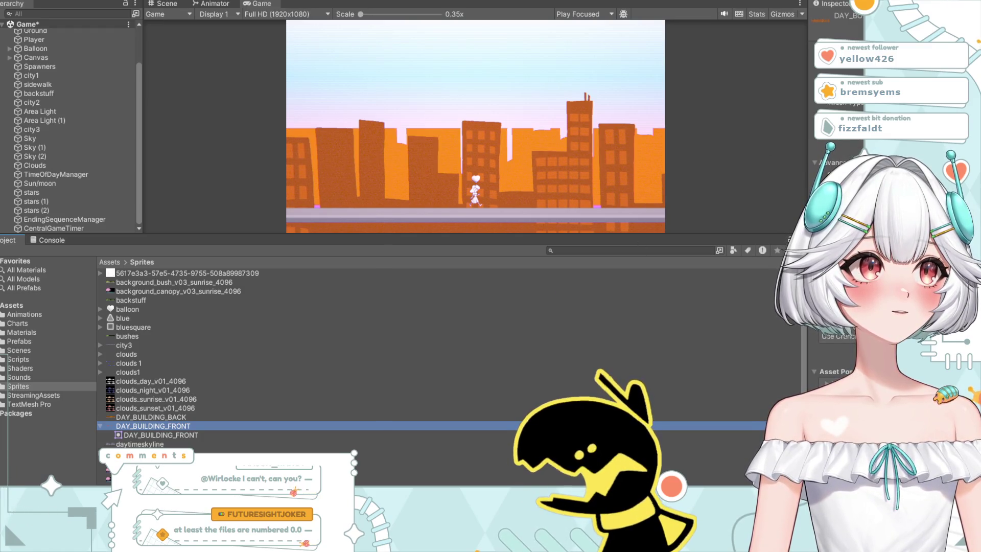
left_click(86, 434)
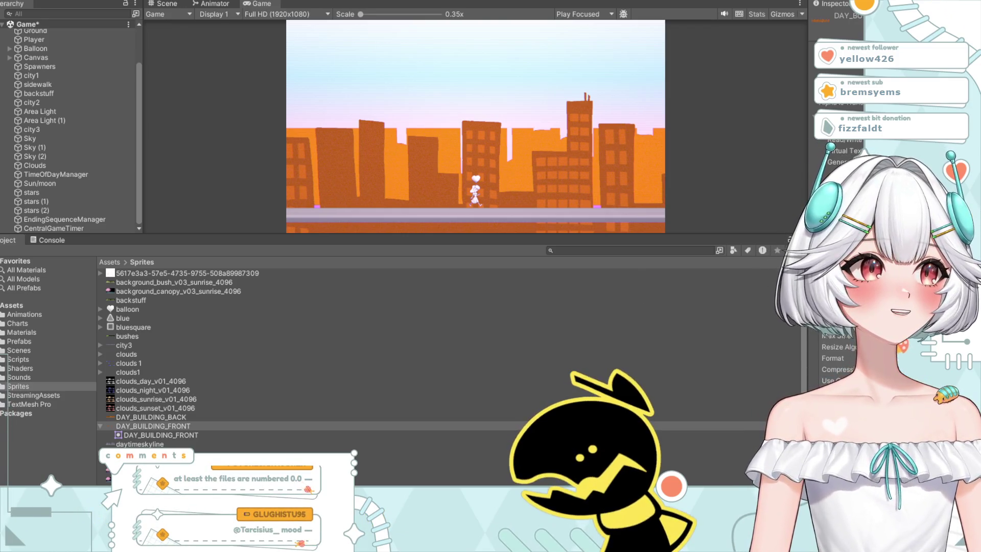
left_click(143, 417)
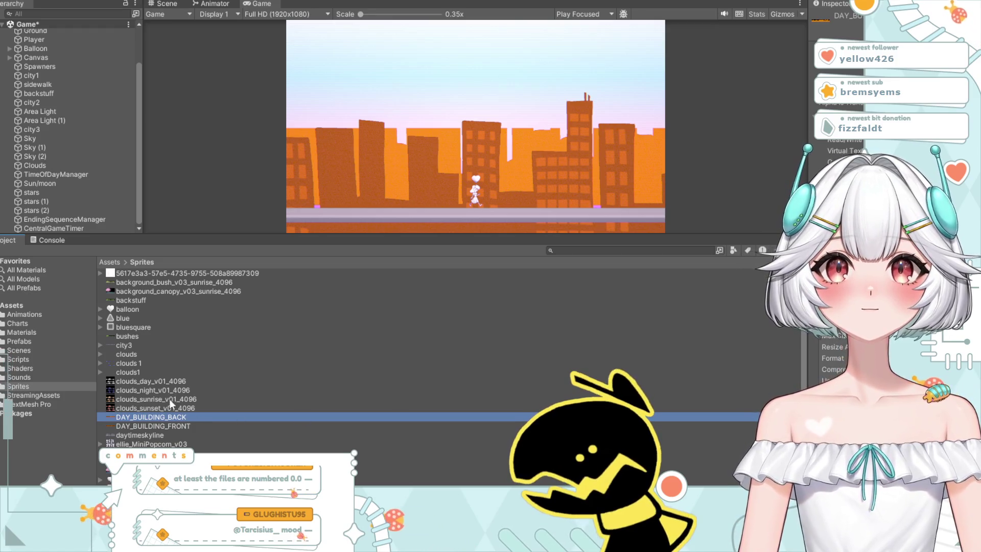
left_click(47, 130)
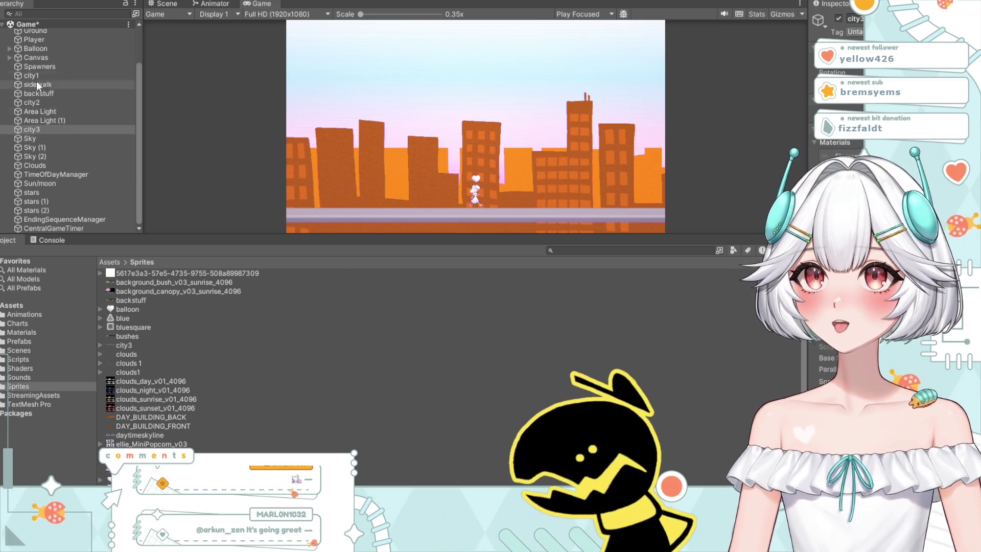
Step: Select the sidewalk object and open the sidewalk material from the Materials folder
left_click(37, 87)
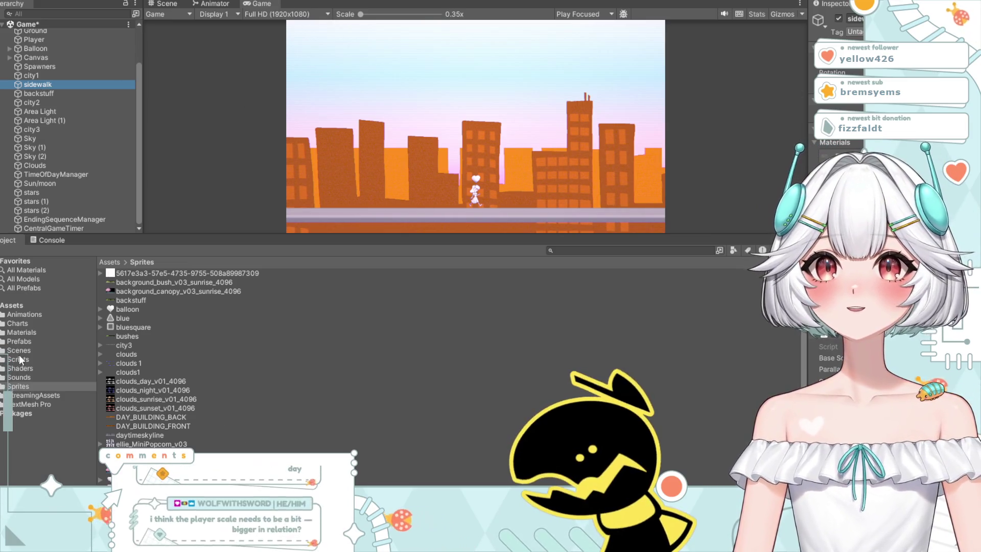
left_click(20, 332)
left_click(138, 326)
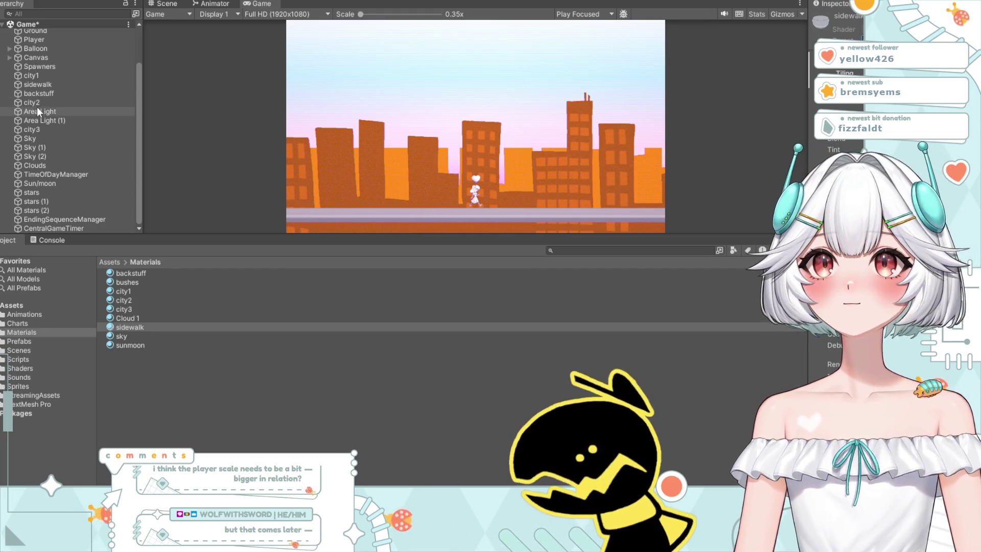
scroll(37, 107, "up", 3)
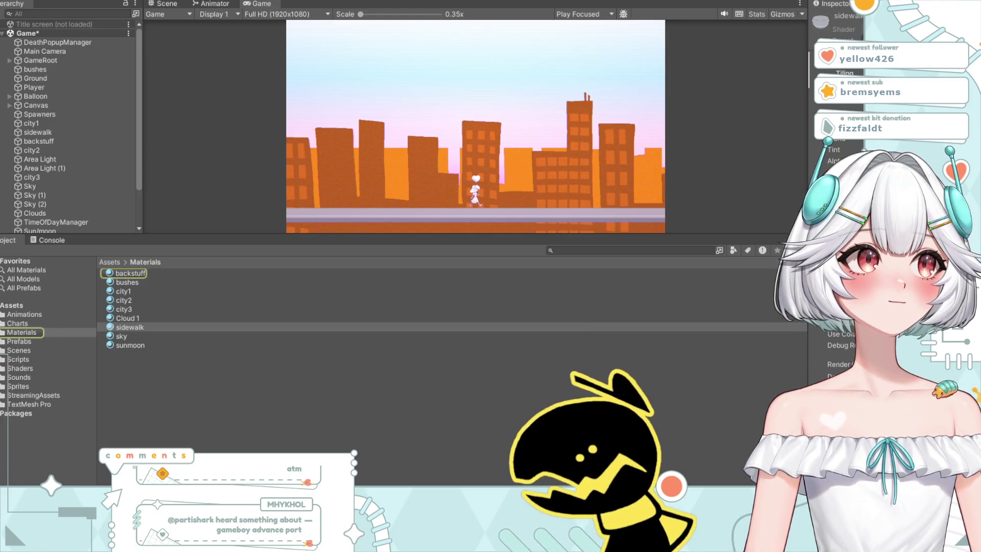
scroll(894, 230, "down", 1)
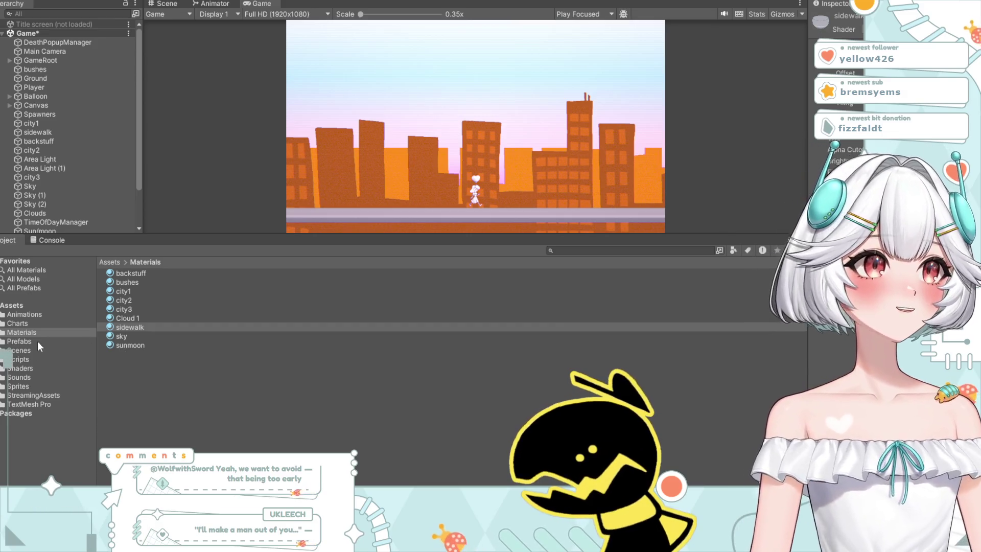
Step: Browse the Sprites folder for the sidewalk sprite
left_click(19, 387)
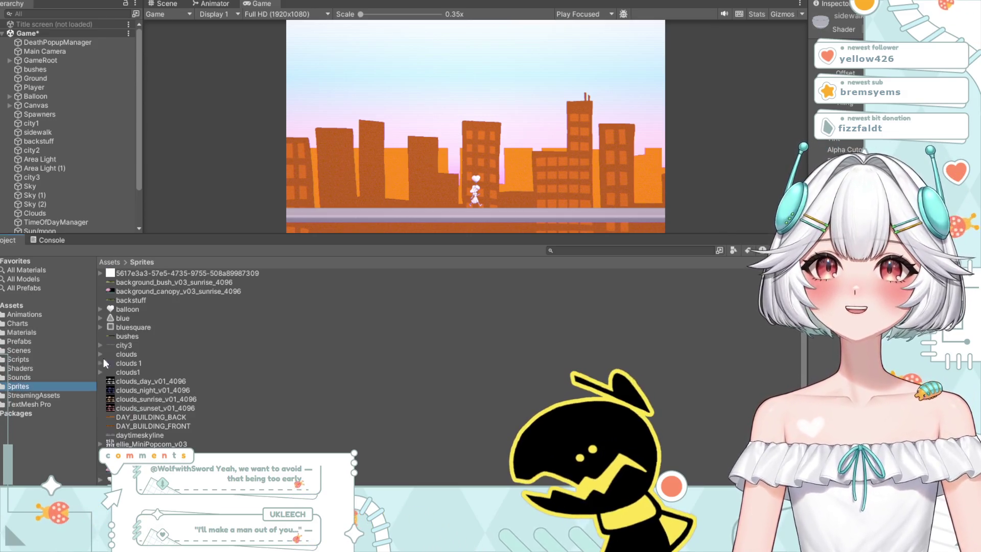
scroll(163, 363, "down", 5)
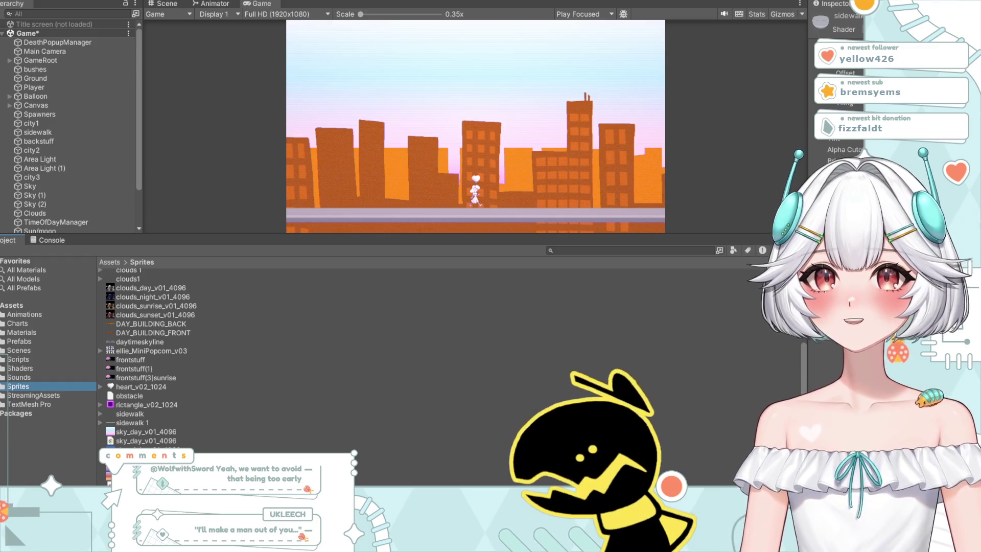
mouse_move(128, 414)
left_mouse_down()
mouse_move(102, 408)
mouse_move(137, 412)
left_mouse_up()
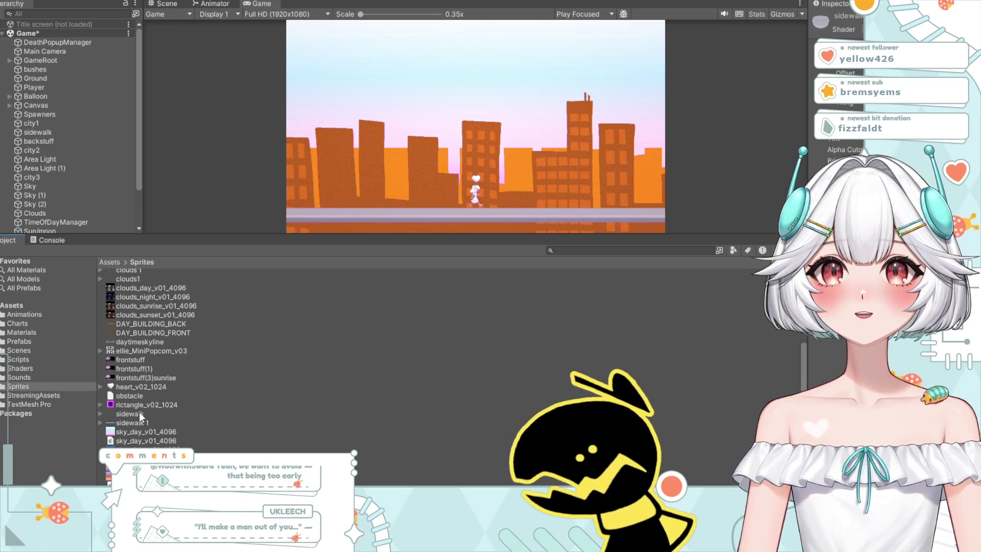
scroll(148, 417, "up", 5)
scroll(154, 421, "down", 3)
scroll(154, 421, "up", 3)
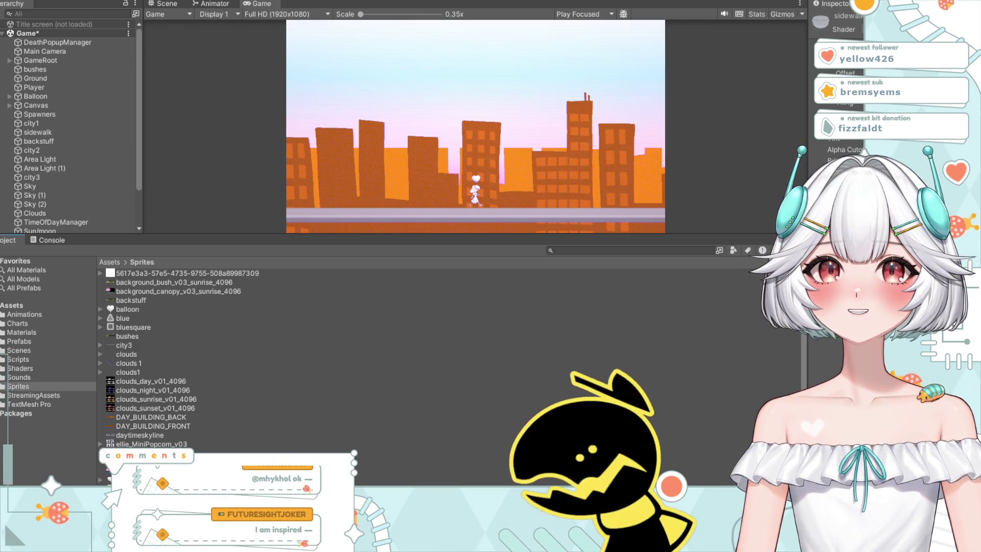
scroll(347, 358, "down", 4)
Step: Inspect the frontstuff(3)sunrise and sidewalk sprites' import settings, including advanced options
left_click(146, 377)
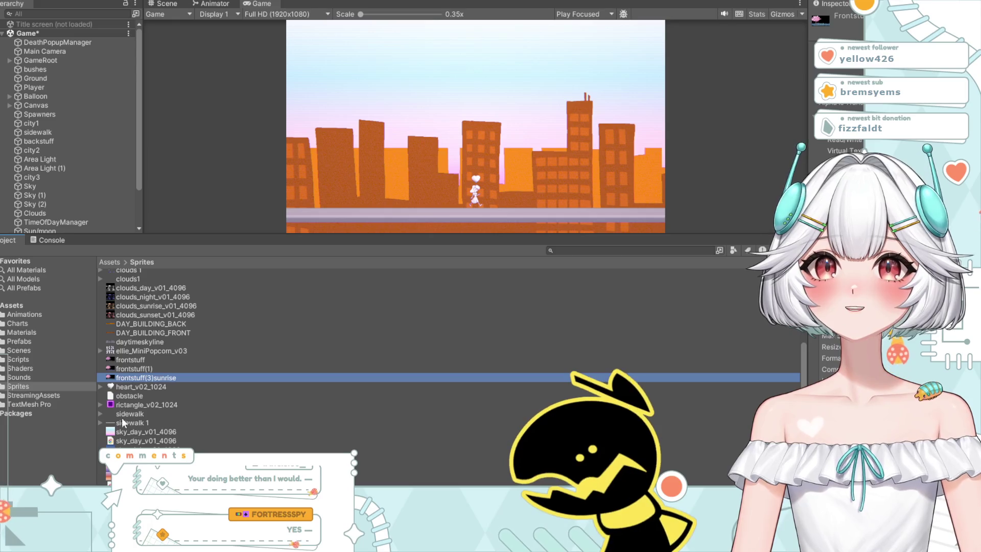
left_click(100, 413)
left_click(100, 431)
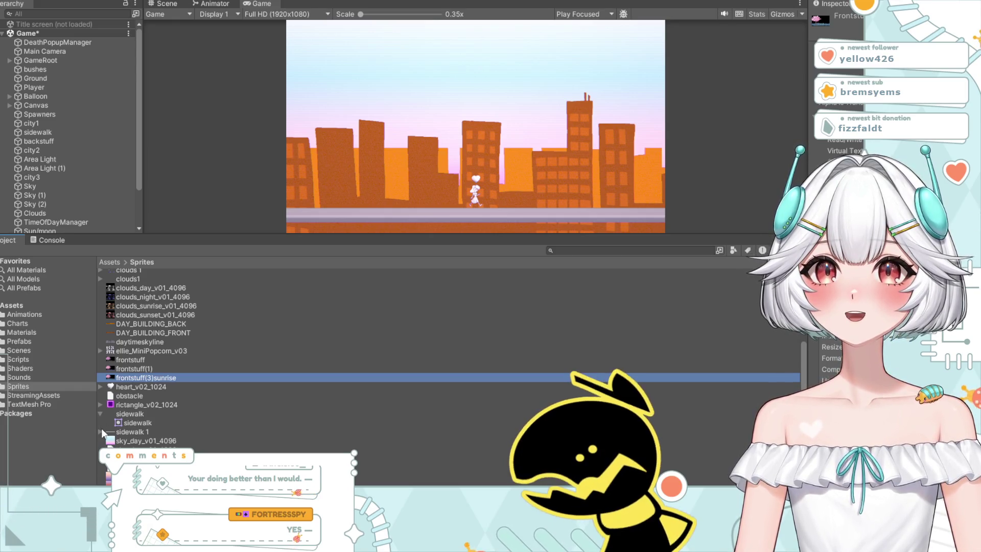
left_click(144, 415)
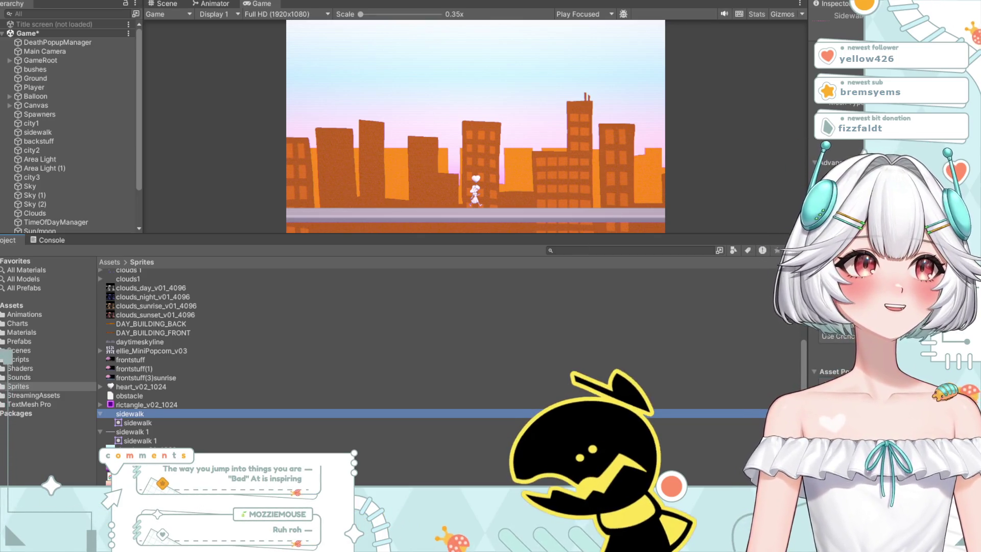
left_click(816, 163)
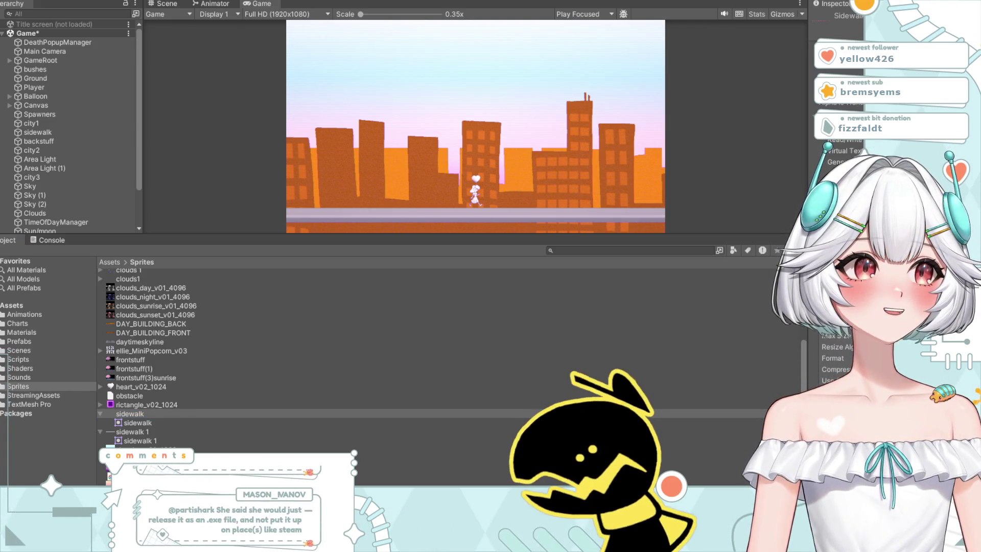
key("Left")
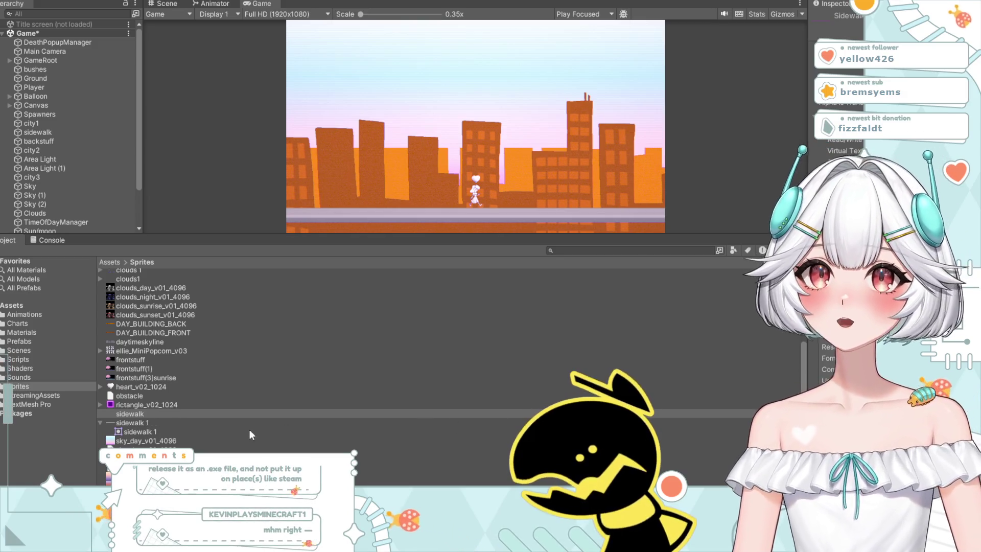
Step: Assign the sidewalk sprite to the sidewalk material's texture, then inspect backstuff and sidewalk
left_click(20, 333)
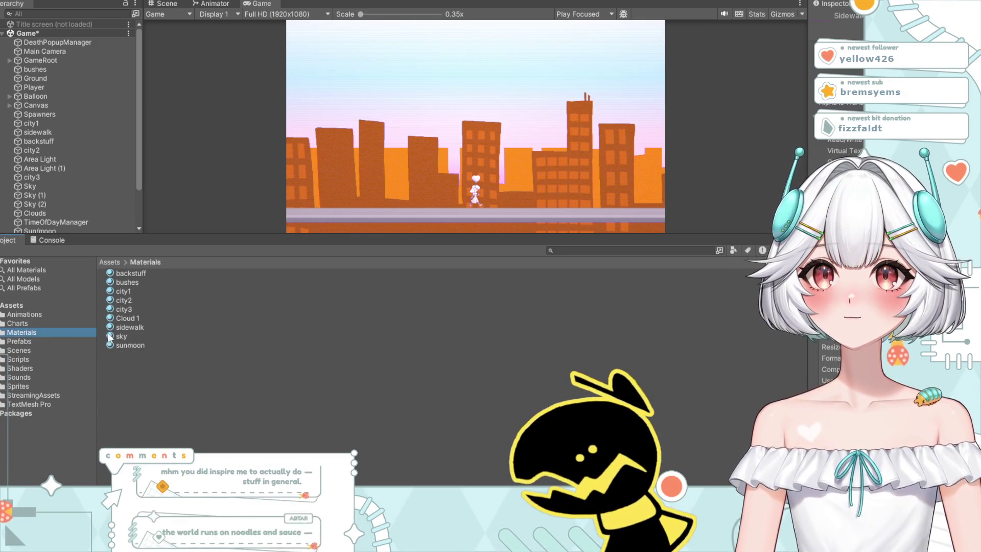
left_click(123, 327)
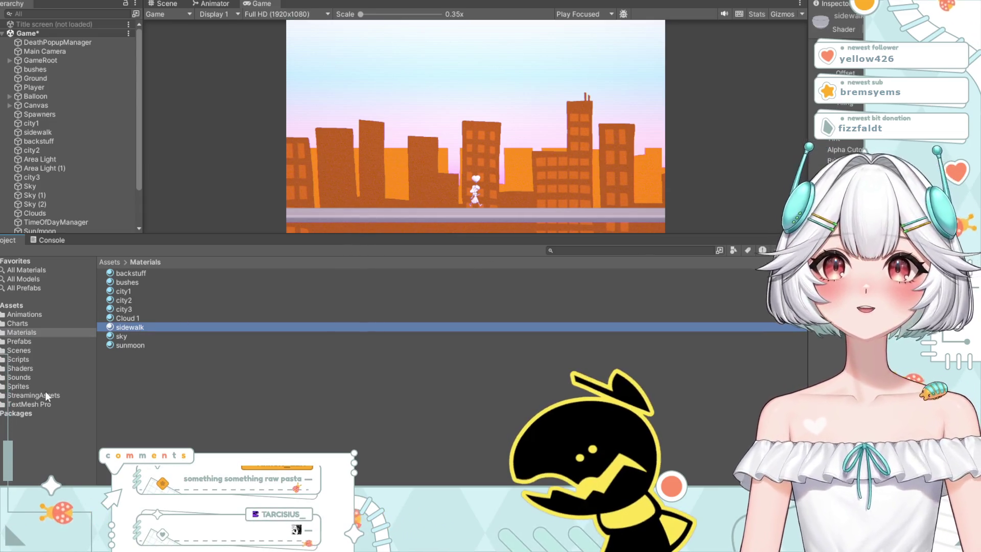
left_click(23, 386)
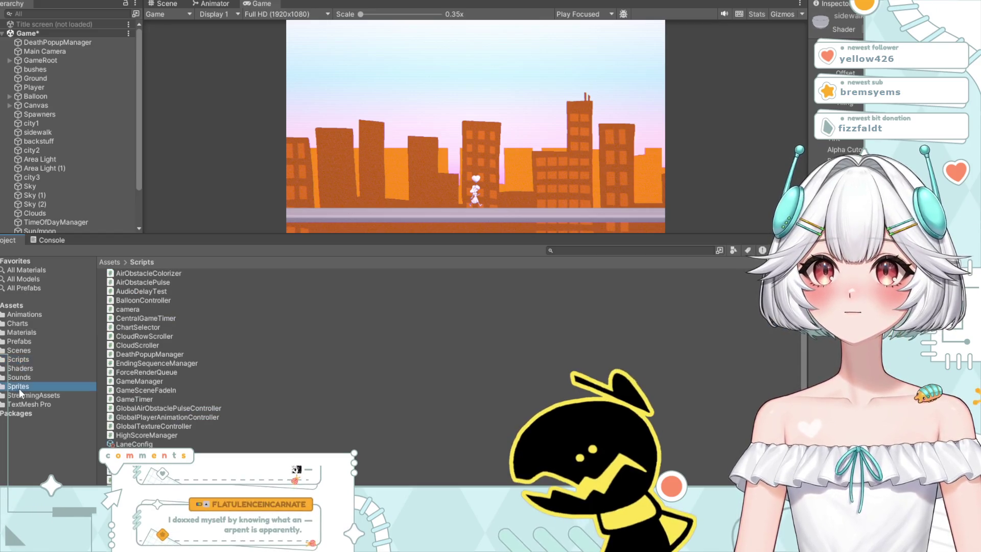
scroll(188, 429, "down", 5)
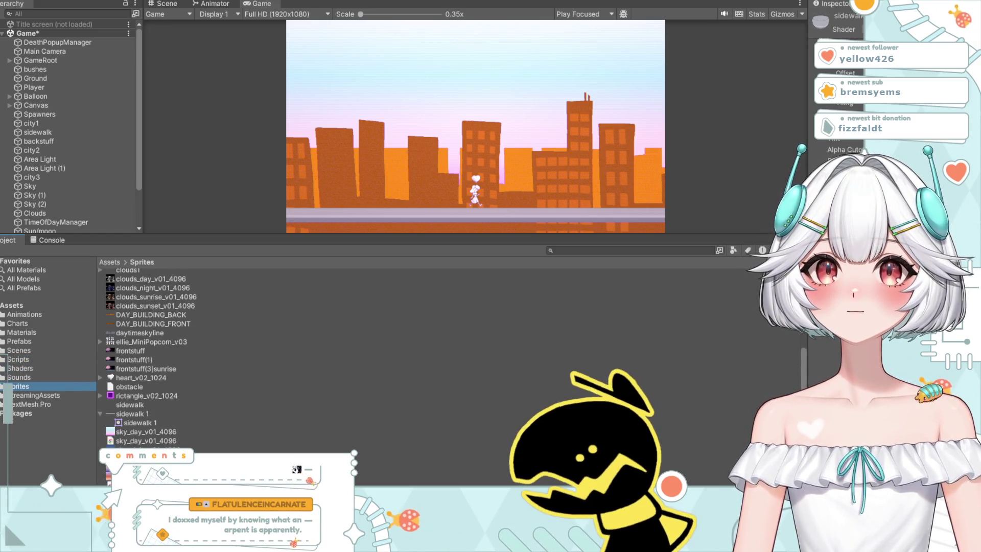
mouse_move(130, 404)
left_mouse_down()
mouse_move(430, 367)
mouse_move(868, 51)
left_mouse_up()
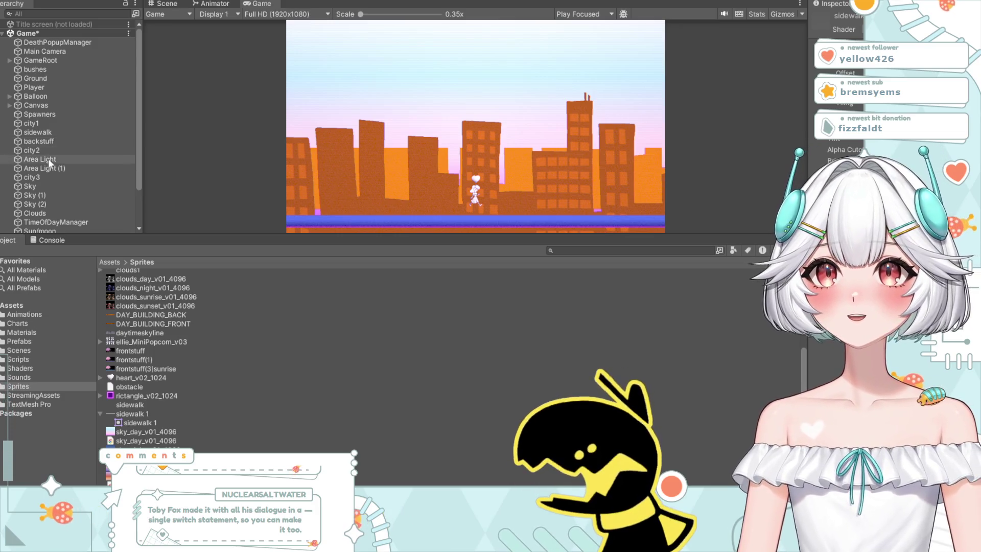
scroll(48, 157, "down", 3)
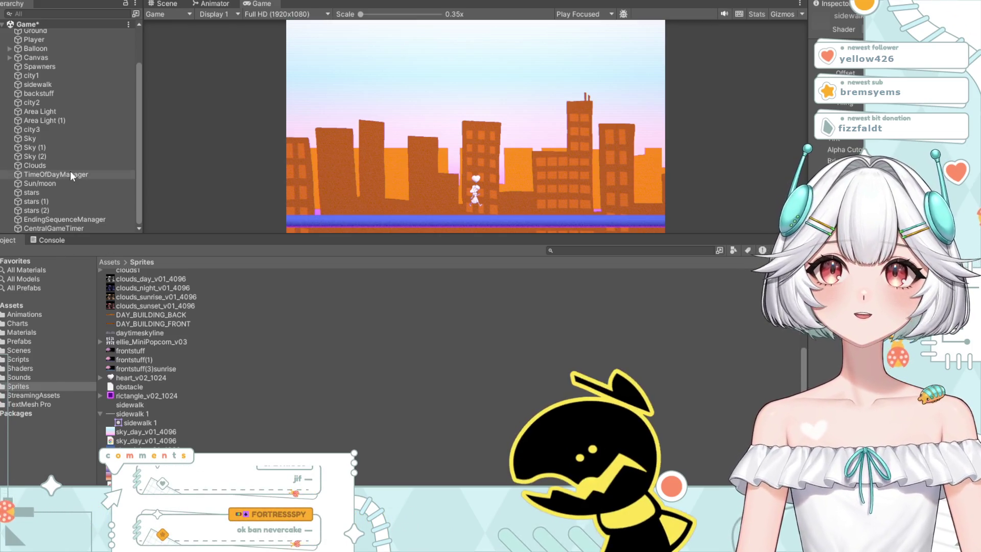
left_click(43, 94)
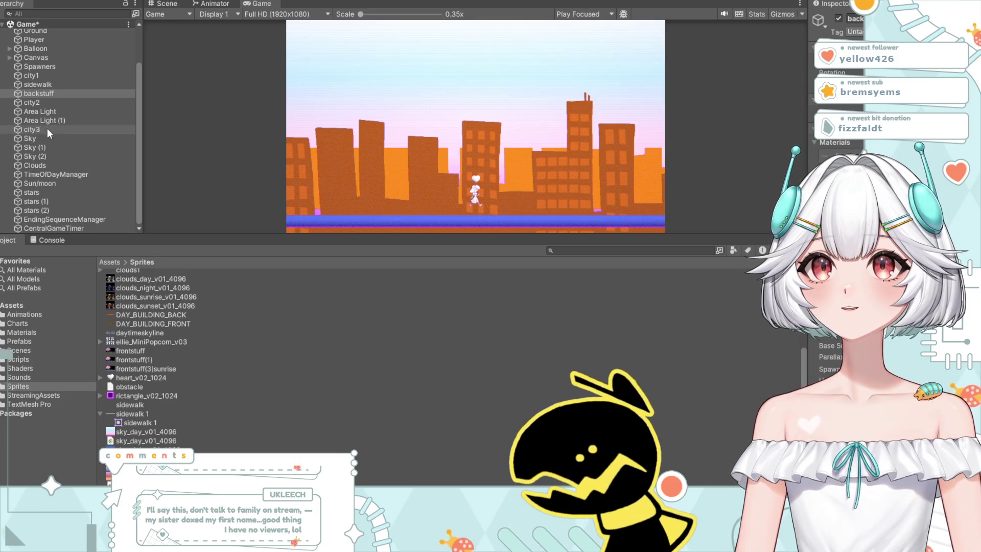
left_click(44, 85)
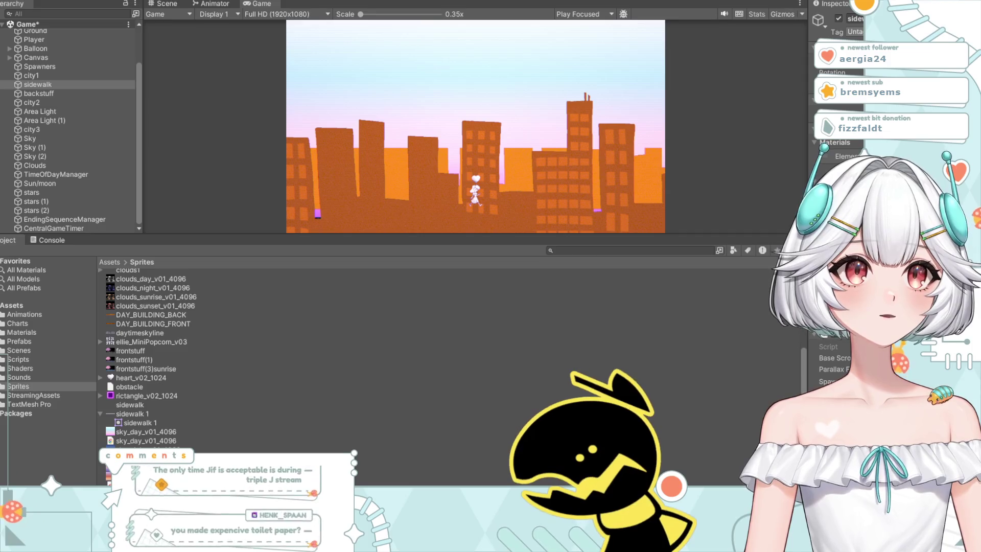
left_click(50, 147)
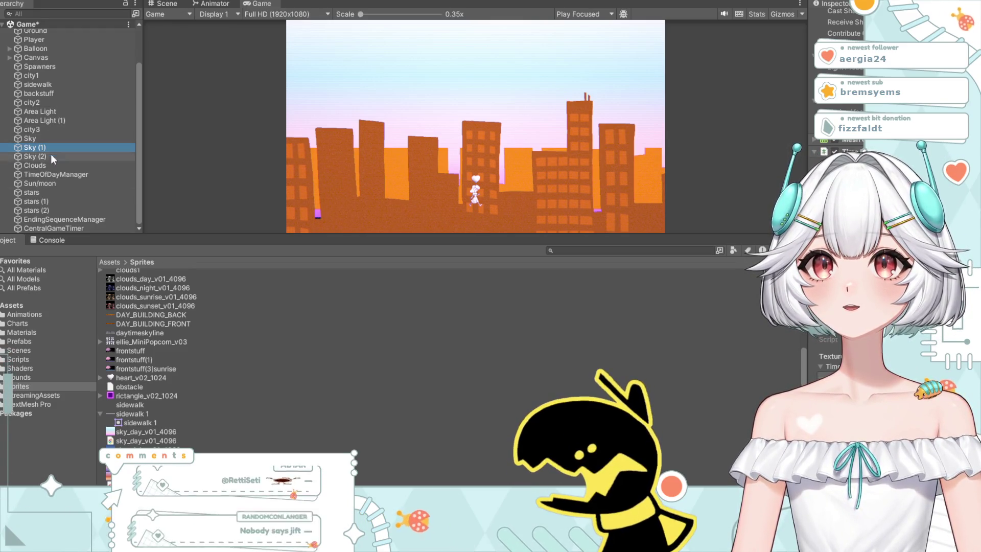
scroll(43, 79, "up", 2)
scroll(47, 112, "down", 2)
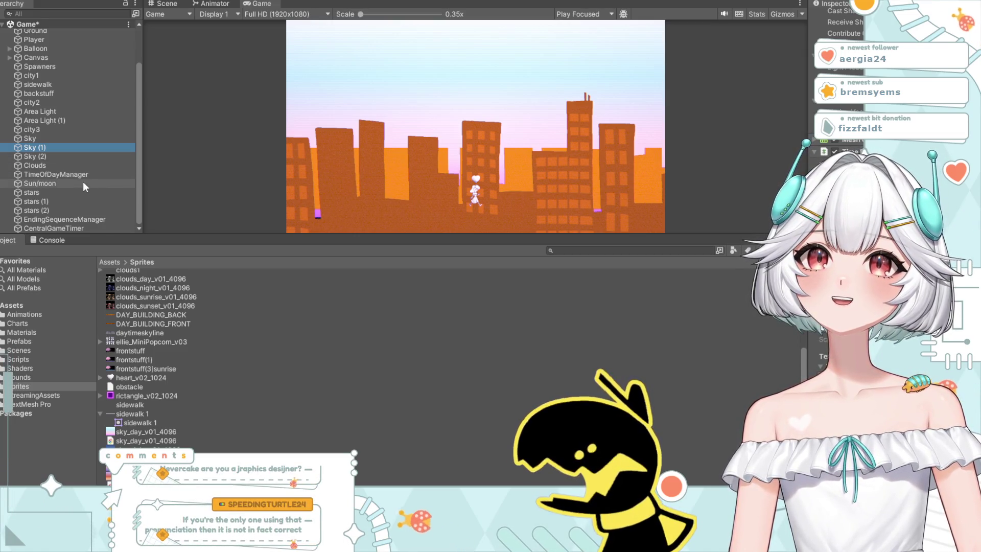
scroll(82, 182, "up", 3)
scroll(78, 187, "down", 3)
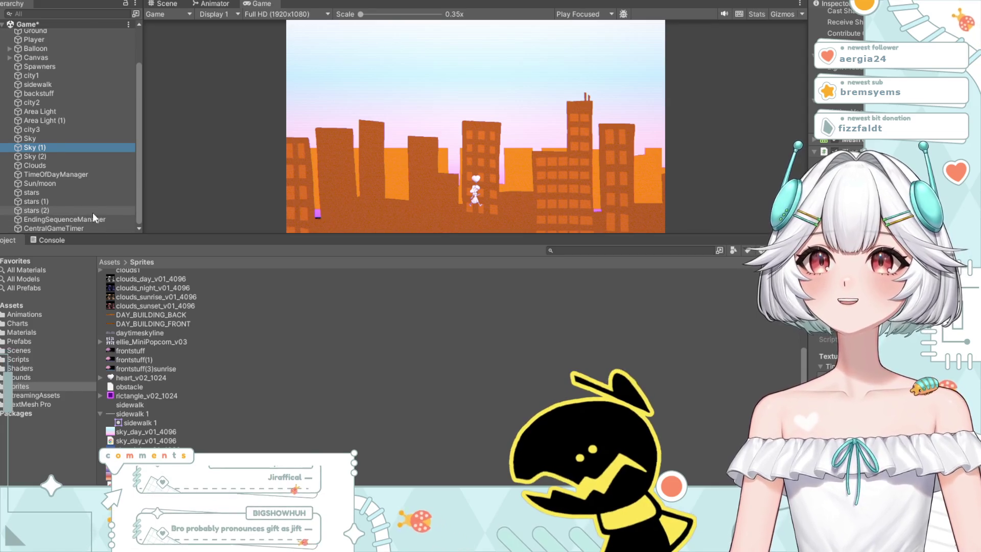
scroll(93, 213, "up", 3)
scroll(78, 181, "down", 3)
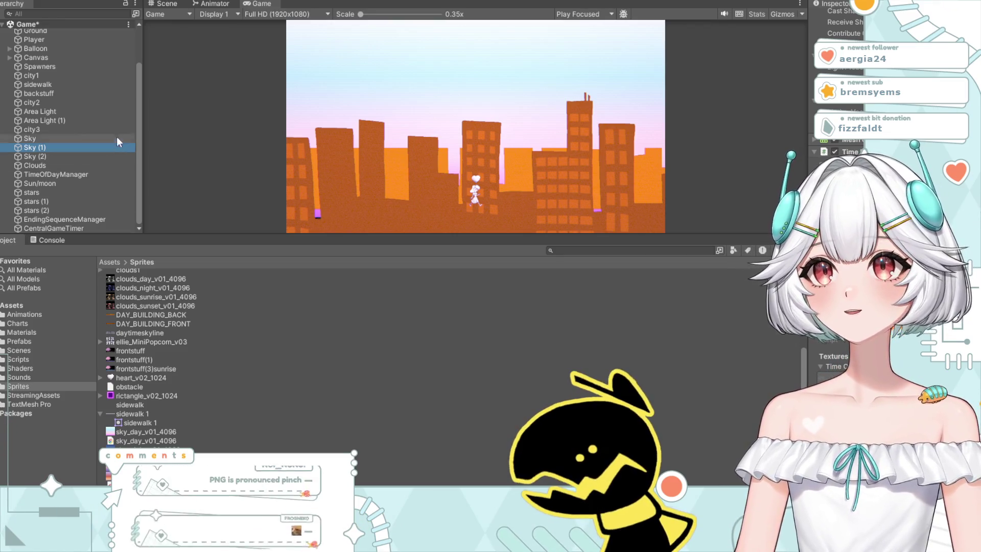
scroll(81, 172, "up", 2)
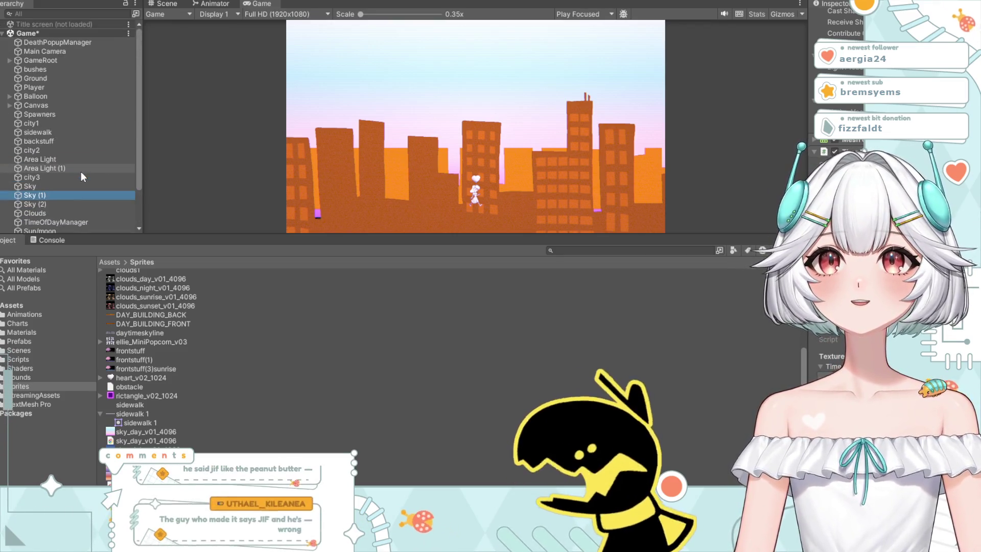
scroll(72, 148, "down", 2)
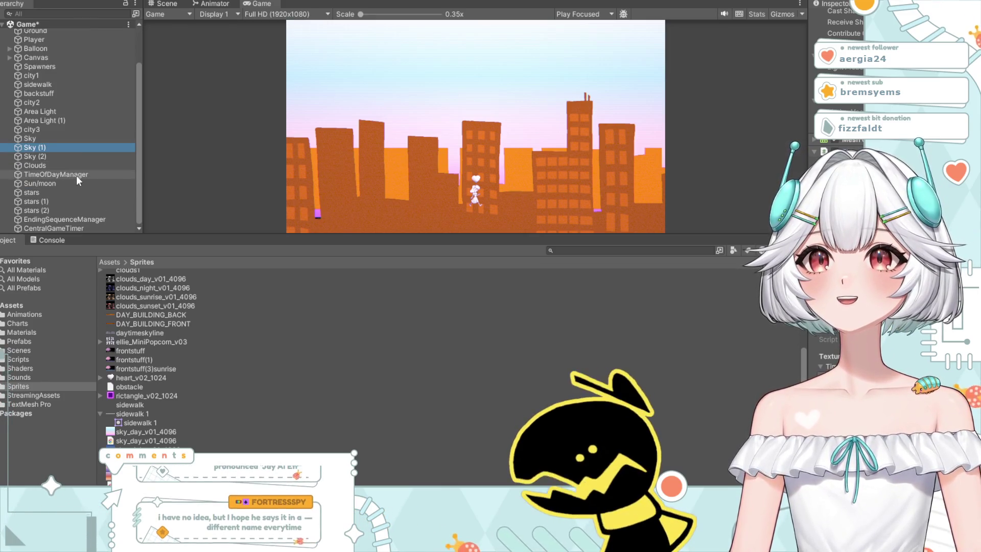
scroll(75, 175, "up", 2)
scroll(80, 180, "down", 2)
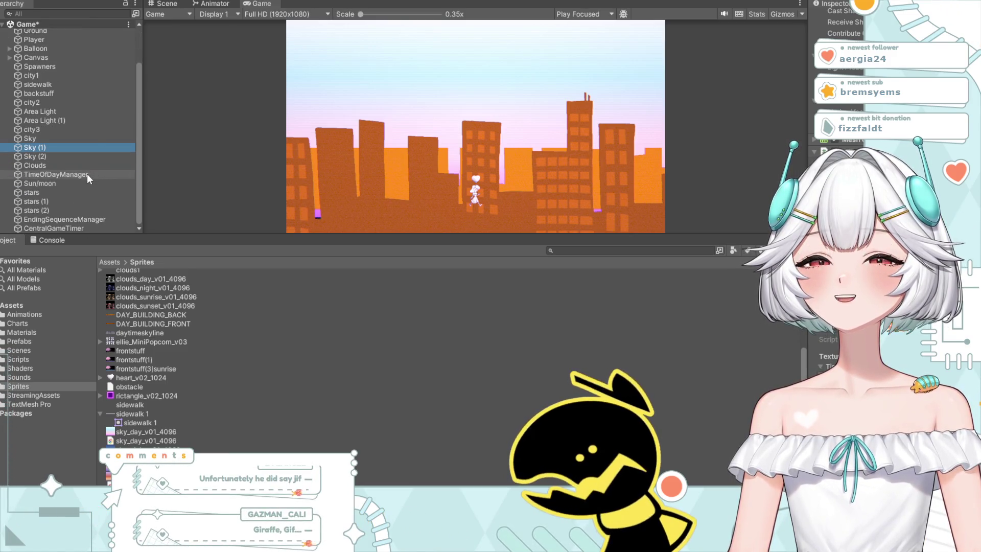
scroll(79, 176, "up", 2)
scroll(78, 176, "down", 2)
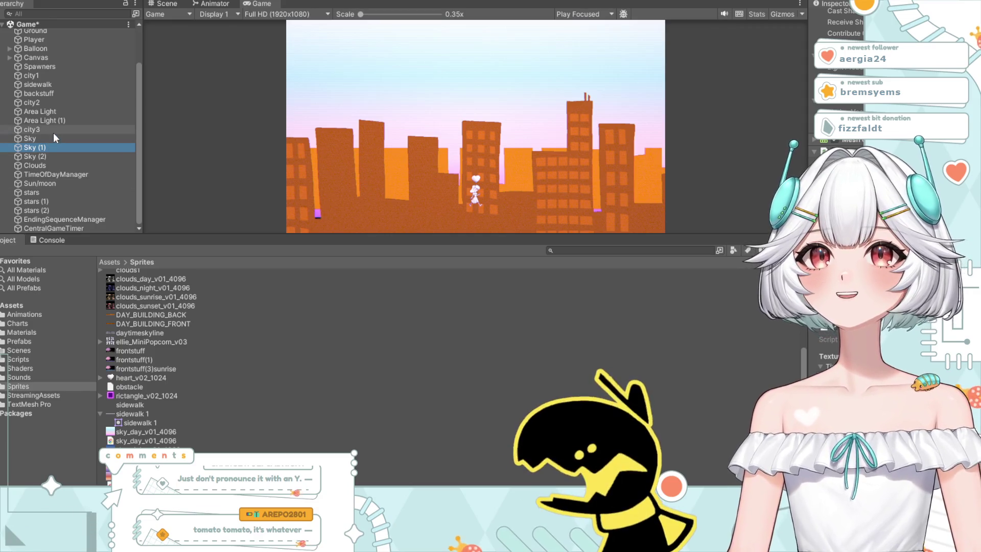
left_click(53, 132)
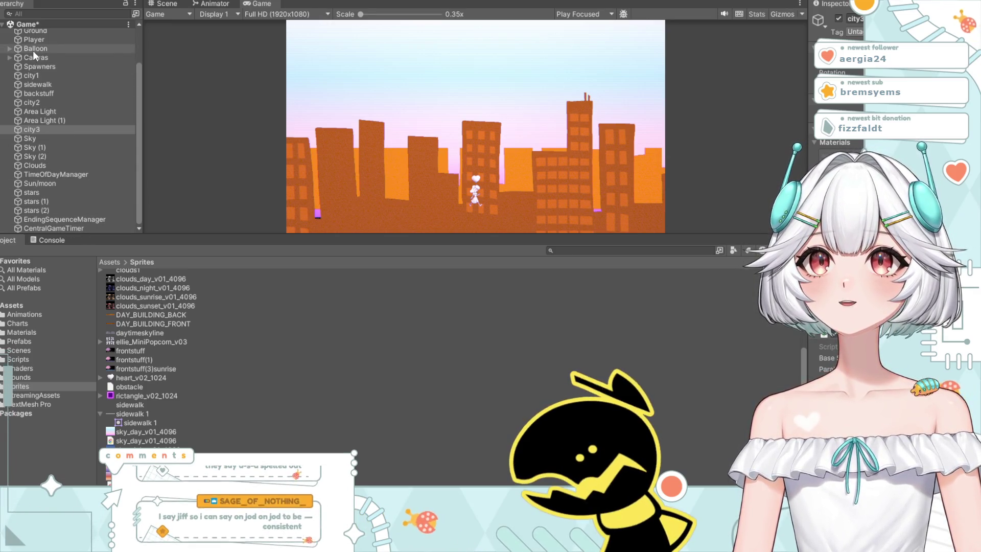
Step: Inspect the backstuff layer, then list the Materials folder's assets
left_click(37, 96)
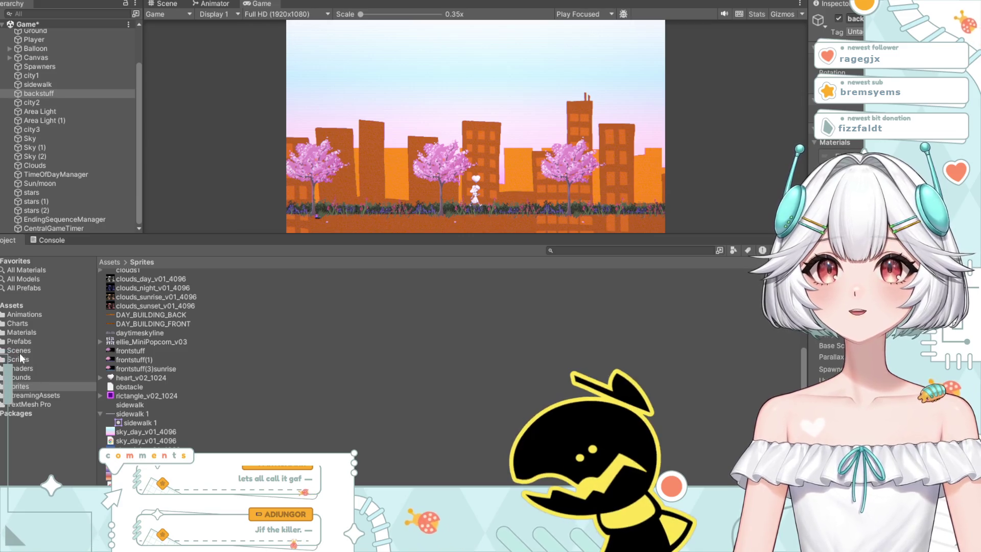
left_click(20, 333)
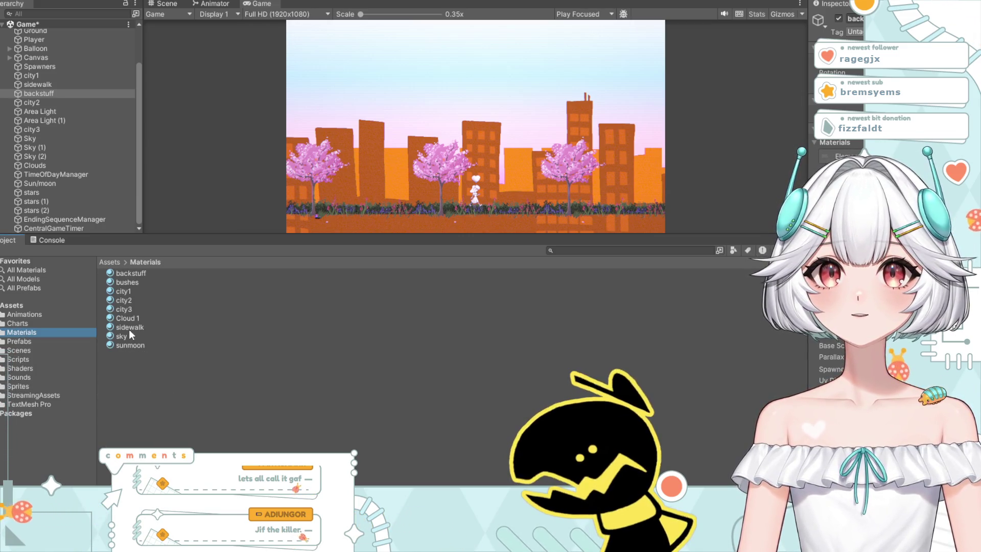
Step: Select the backstuff material and start renaming it, then inspect the backstuff object
left_click(140, 272)
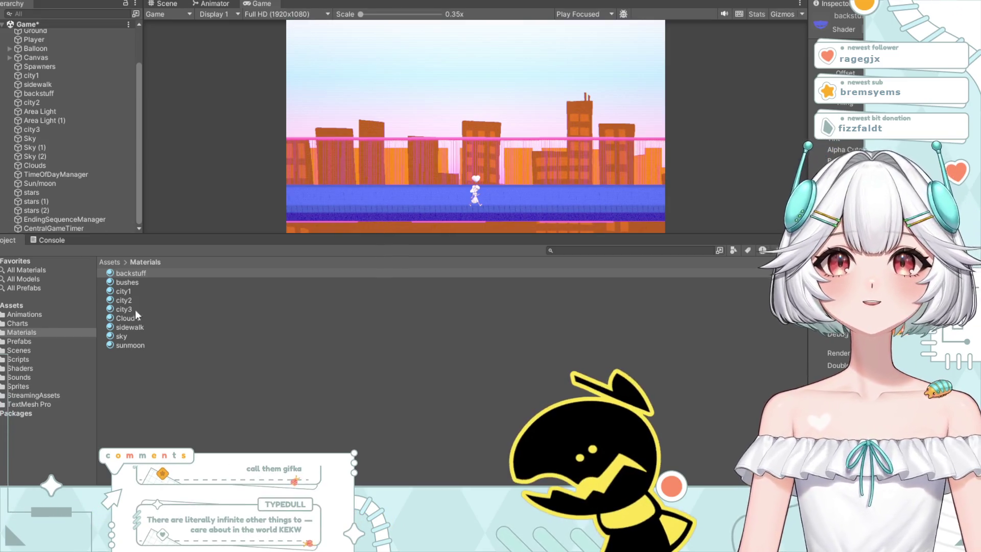
left_click(139, 272)
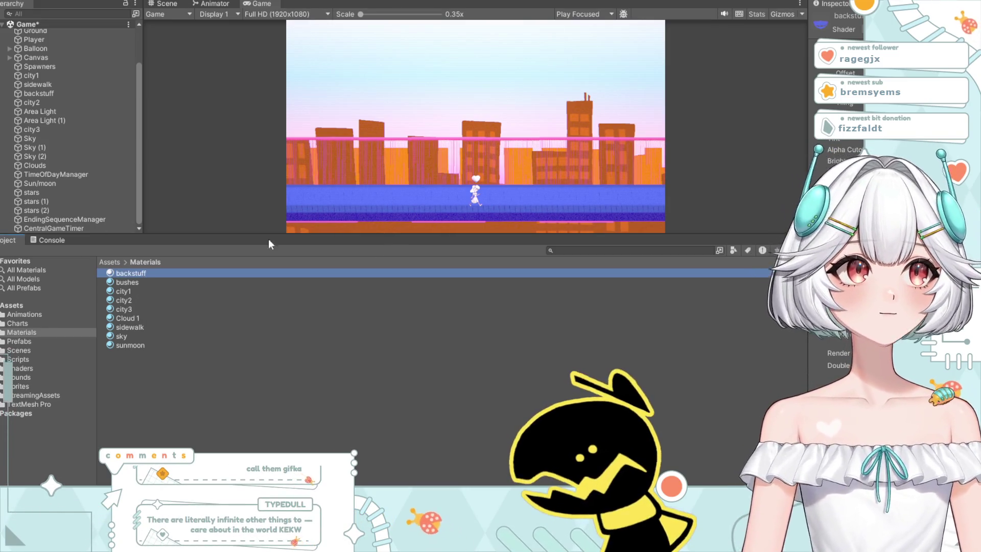
key("F2")
key("End")
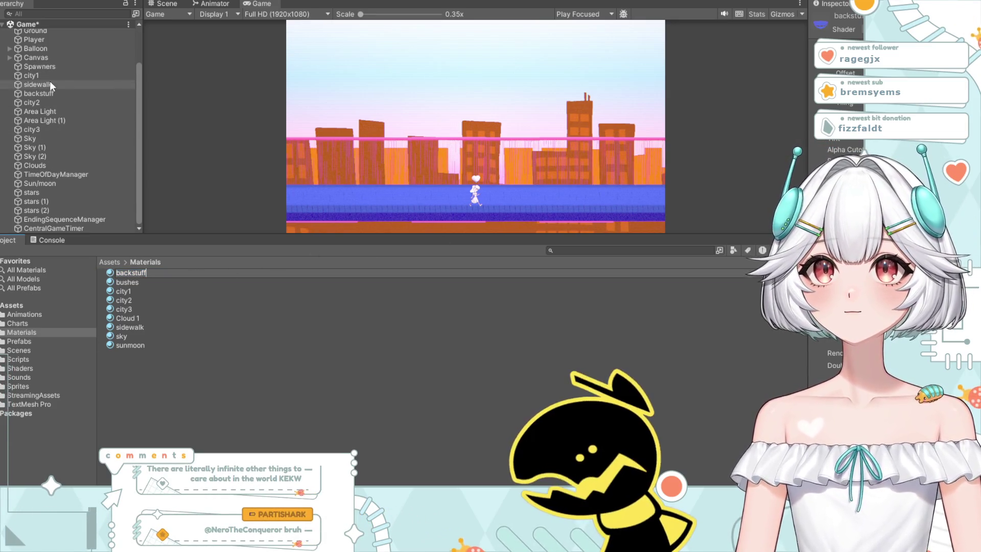
left_click(52, 94)
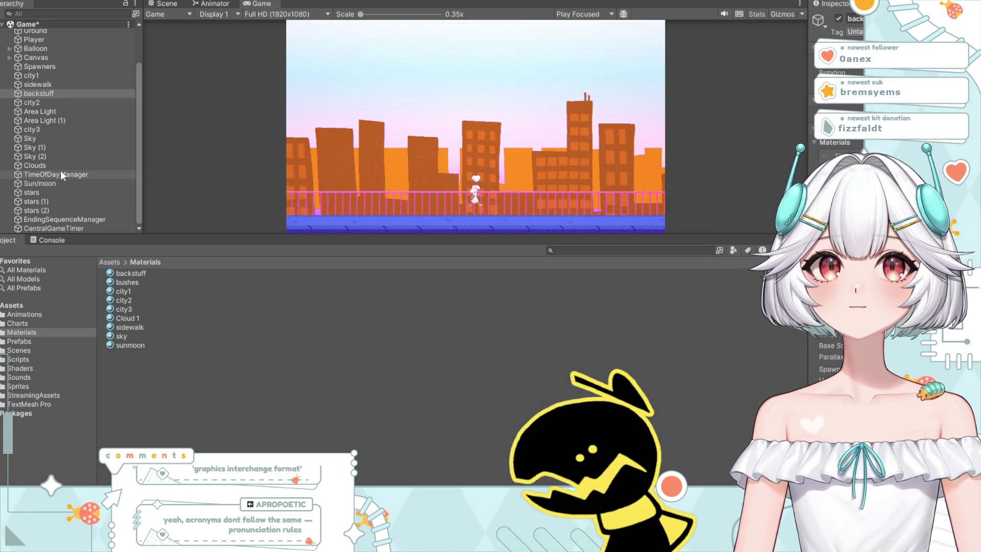
Step: Focus the backstuff object in the Hierarchy and drag down through the list
left_click(138, 150)
mouse_move(138, 151)
left_mouse_down()
mouse_move(149, 56)
mouse_move(154, 219)
left_mouse_up()
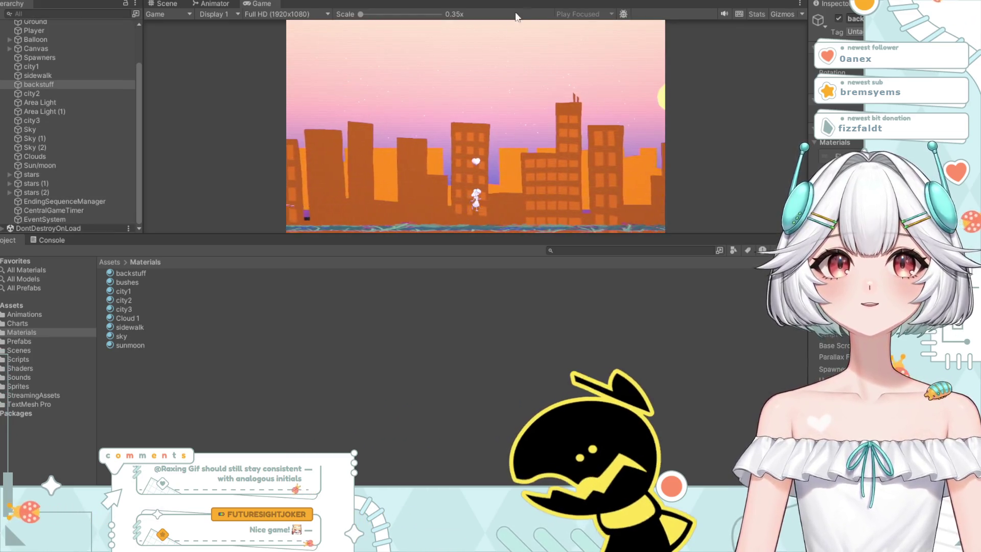
Step: Stop and restart Play mode with Ctrl+P, then stop the game again
key("ctrl+p")
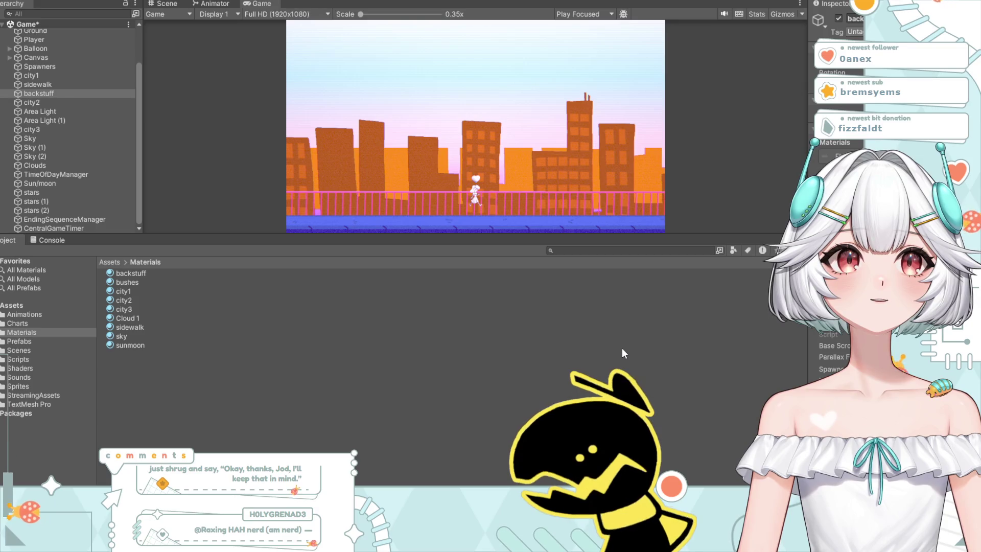
key("ctrl+p")
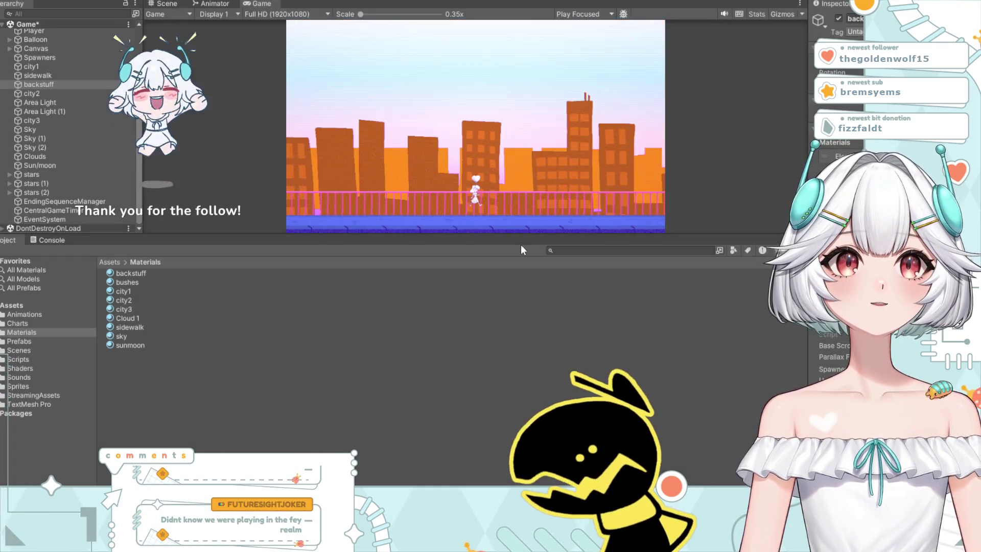
left_click(512, 1)
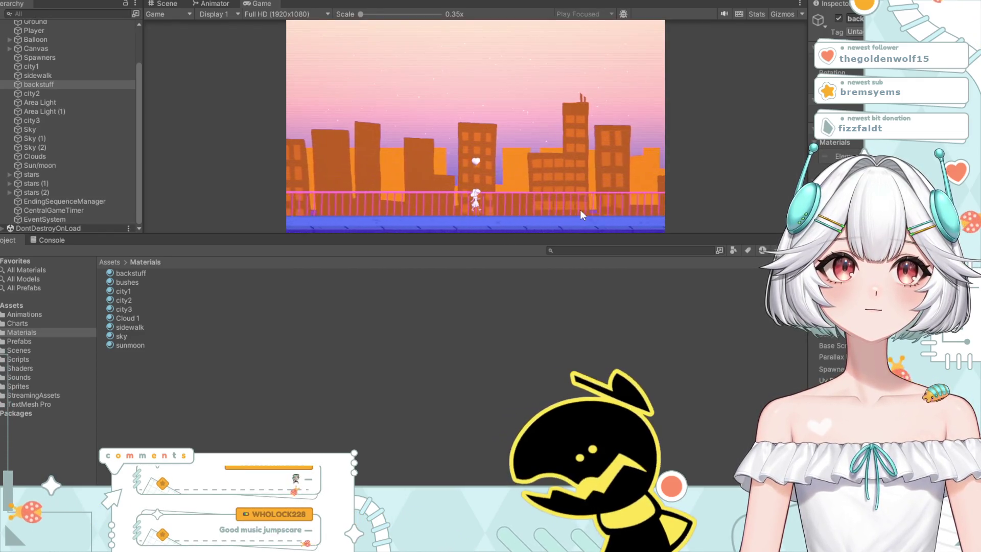
Step: Return to edit mode and select city3 in the Hierarchy
left_click(505, 1)
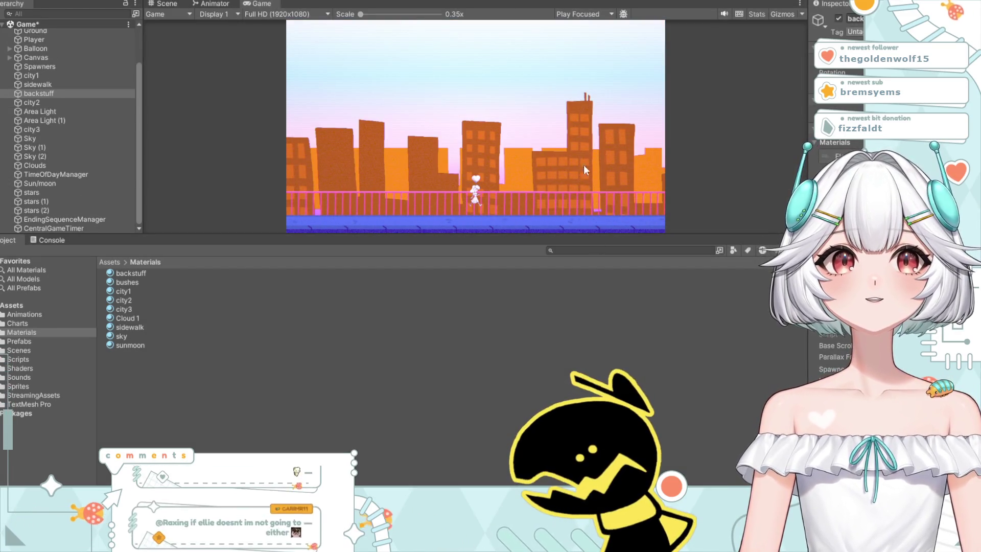
left_click(46, 128)
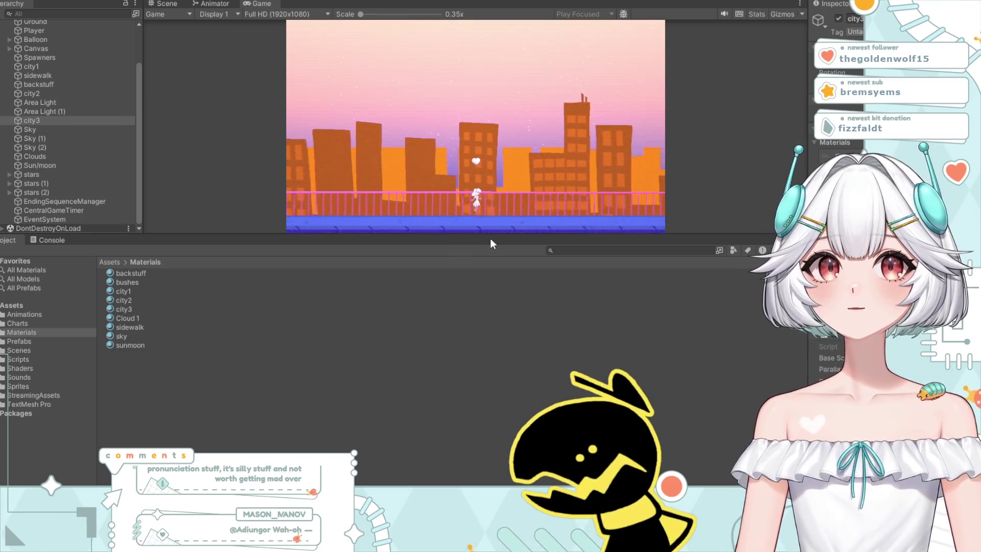
Step: Stop the running game and select Ground at the top of the Hierarchy to view its properties
key("ctrl+p")
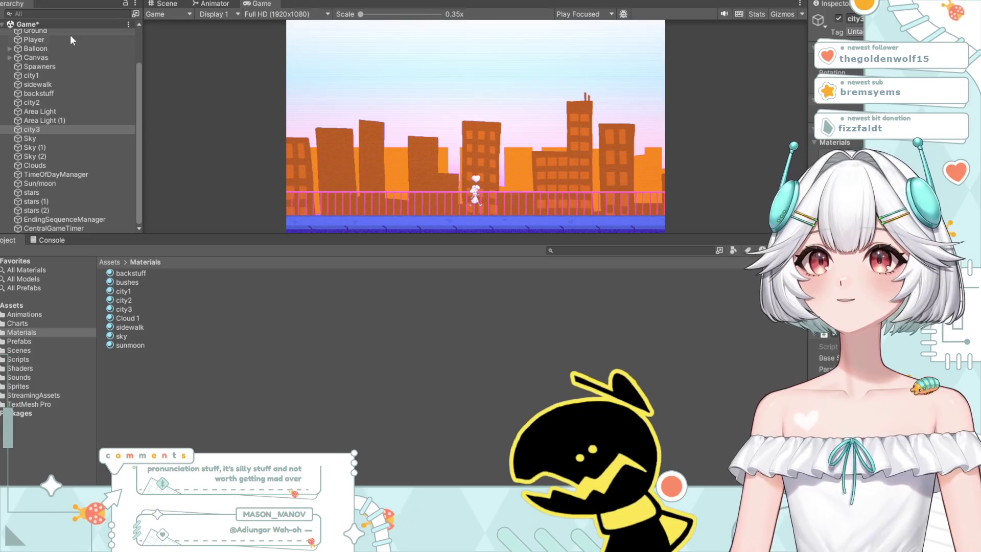
scroll(55, 94, "up", 3)
left_click(49, 78)
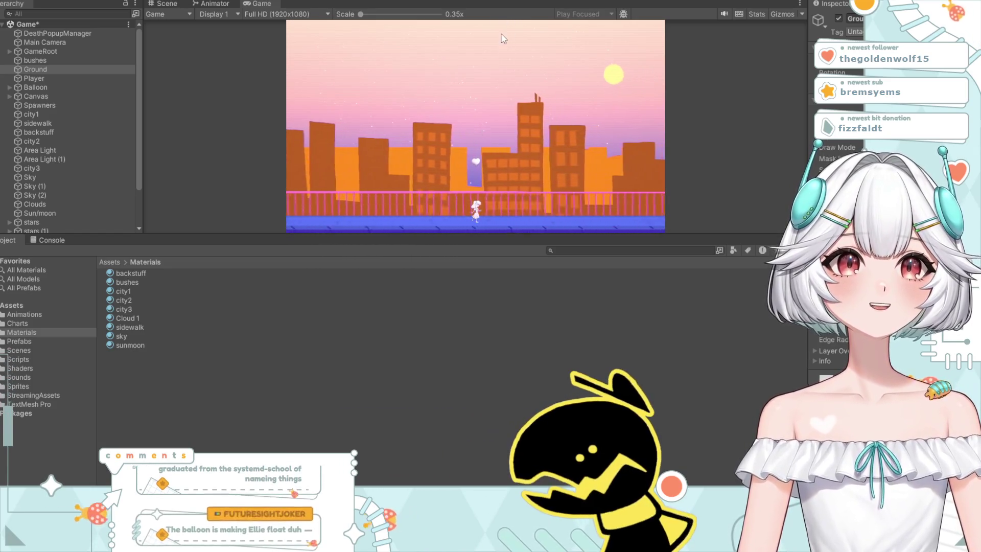
left_click(495, 212)
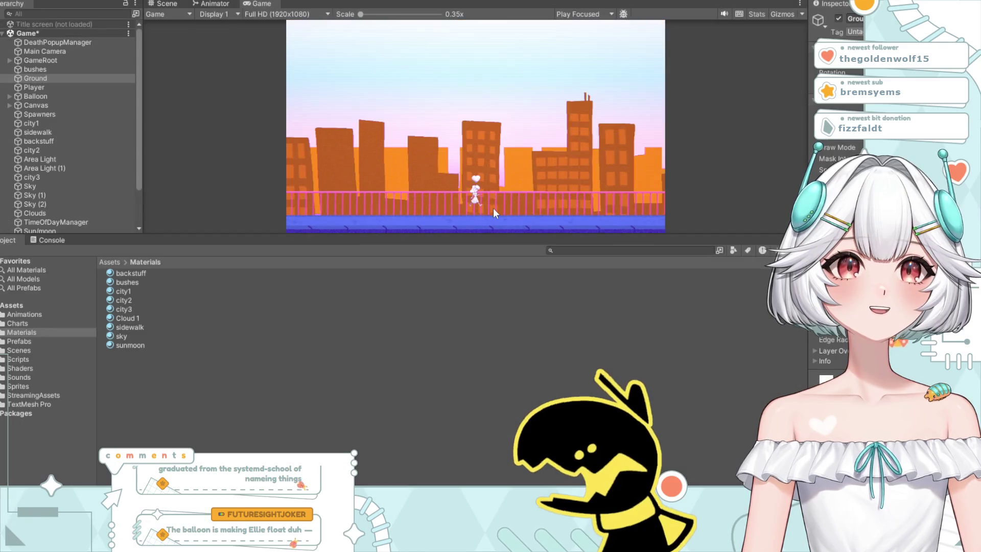
scroll(32, 159, "down", 3)
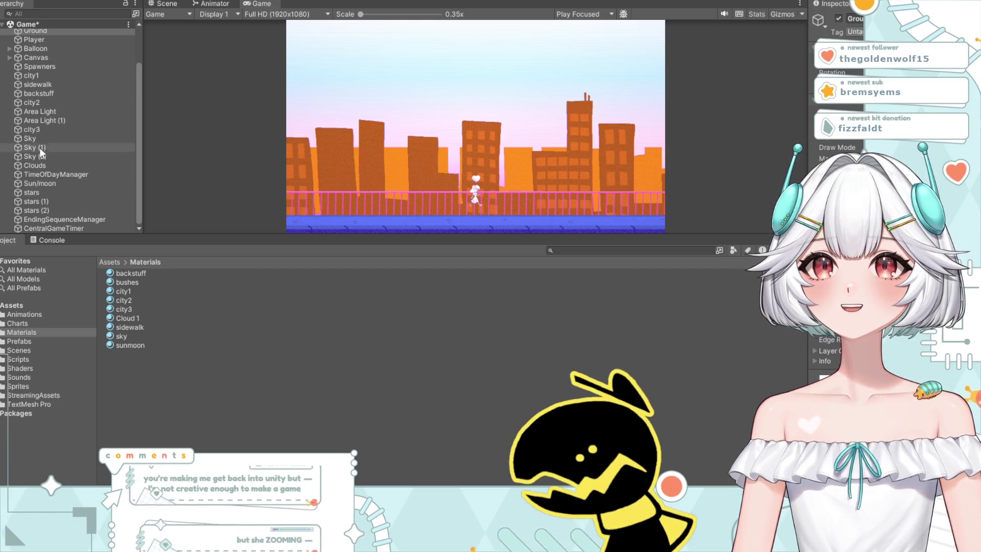
scroll(50, 184, "up", 3)
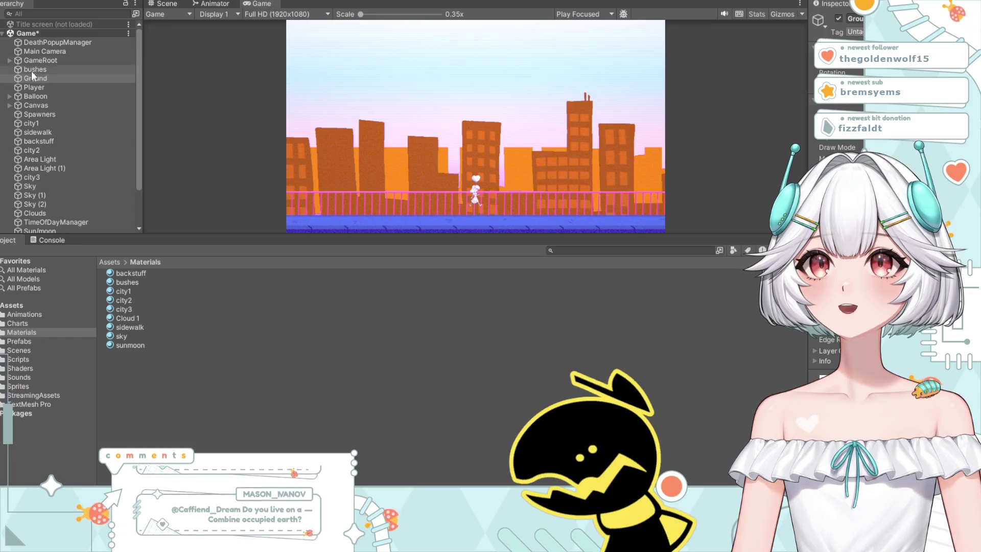
Step: Select Player, test-run the city scene, then select Balloon further down the Hierarchy
left_click(44, 87)
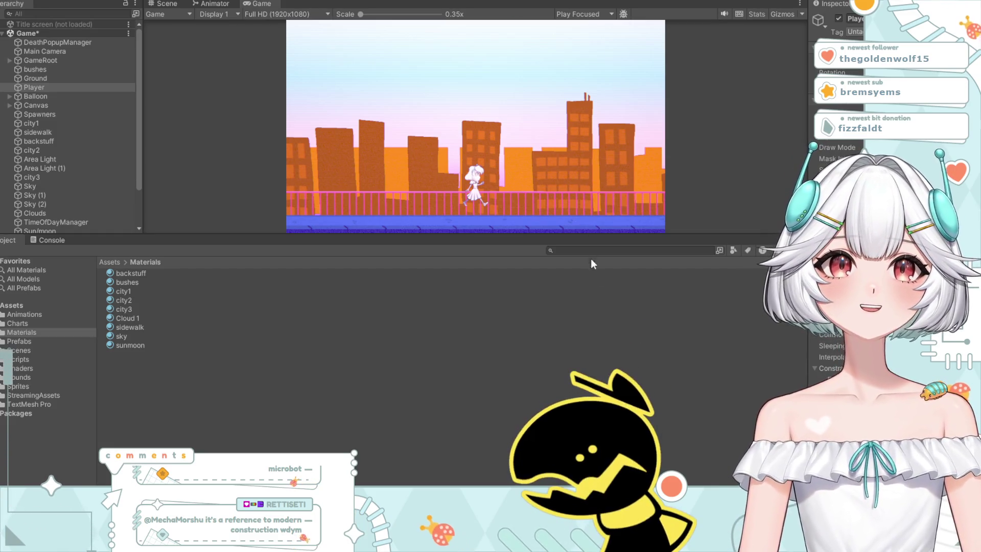
key("ctrl+p")
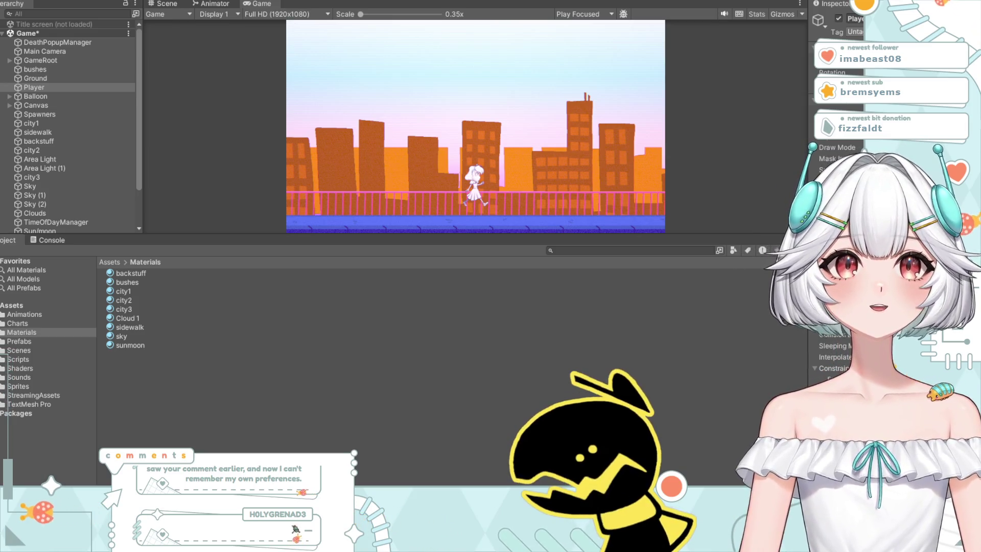
scroll(67, 119, "down", 3)
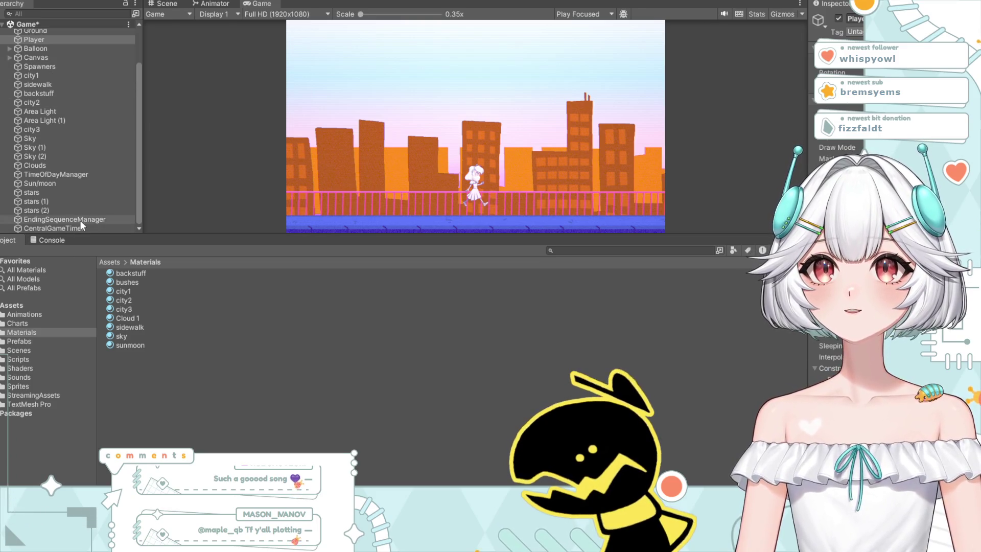
left_click(45, 49)
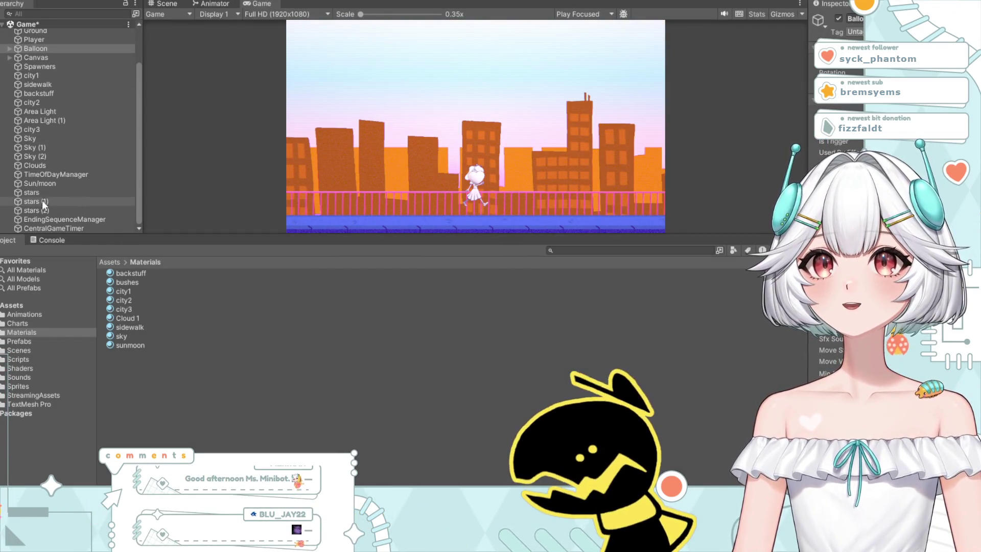
Step: Scroll the Hierarchy while Balloon's components stay shown in the Inspector
scroll(53, 187, "up", 2)
scroll(53, 188, "down", 2)
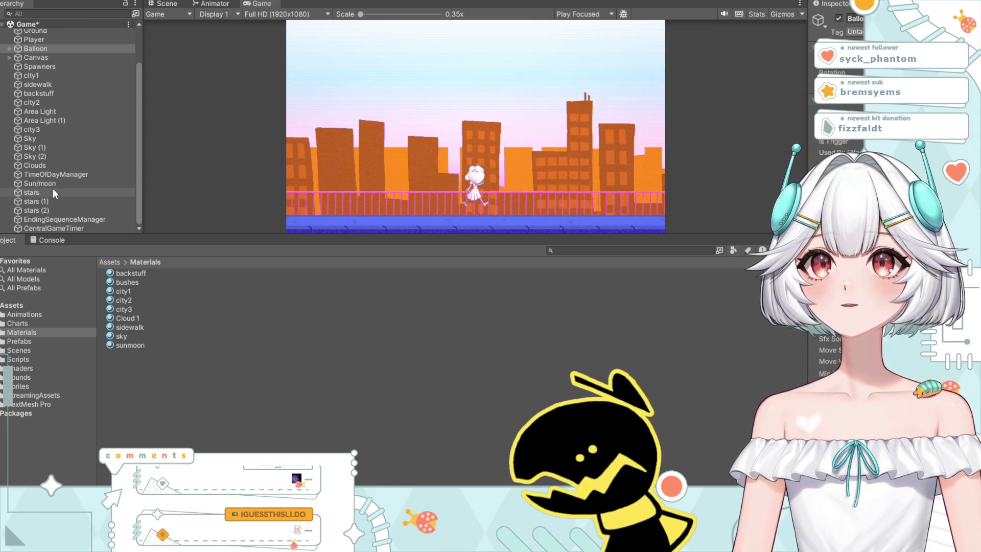
Step: Select sidewalk and toggle Play to watch its parallax, then edit backstuff's Parallax Factor
left_click(39, 82)
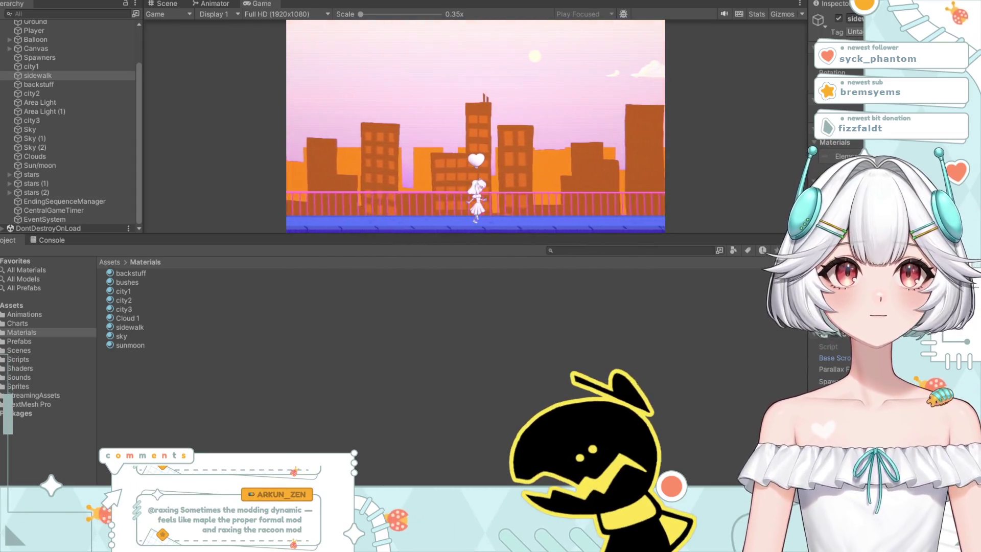
key("ctrl+p")
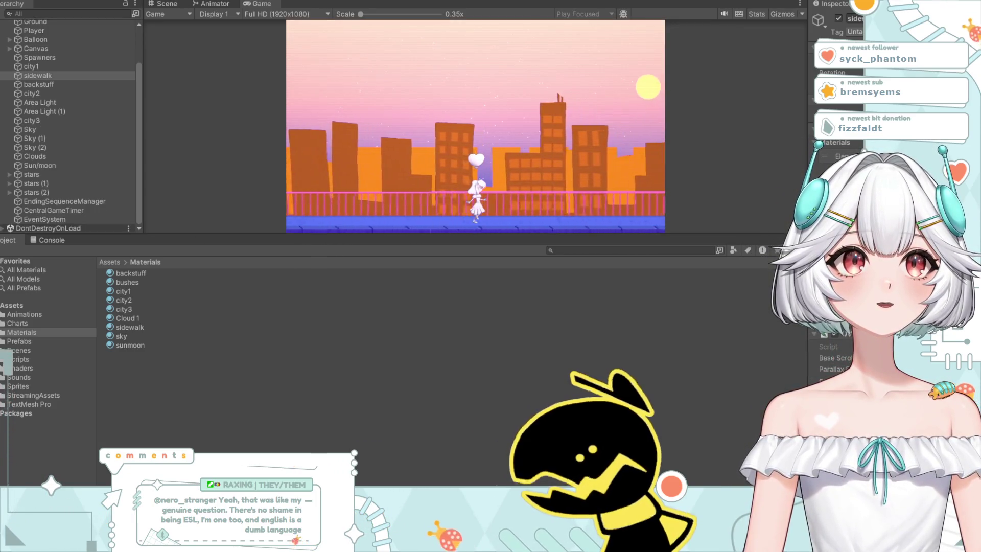
key("ctrl+p")
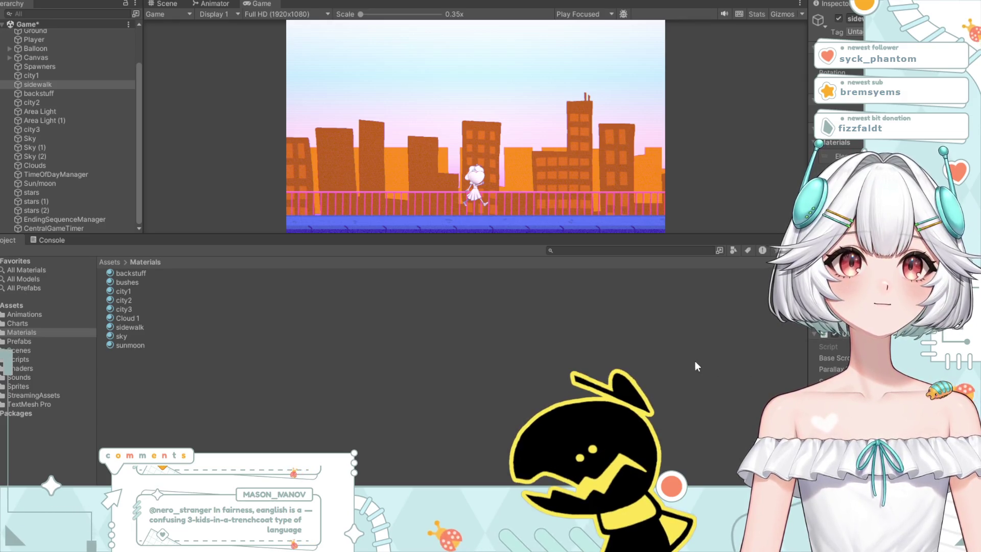
key("ctrl+p")
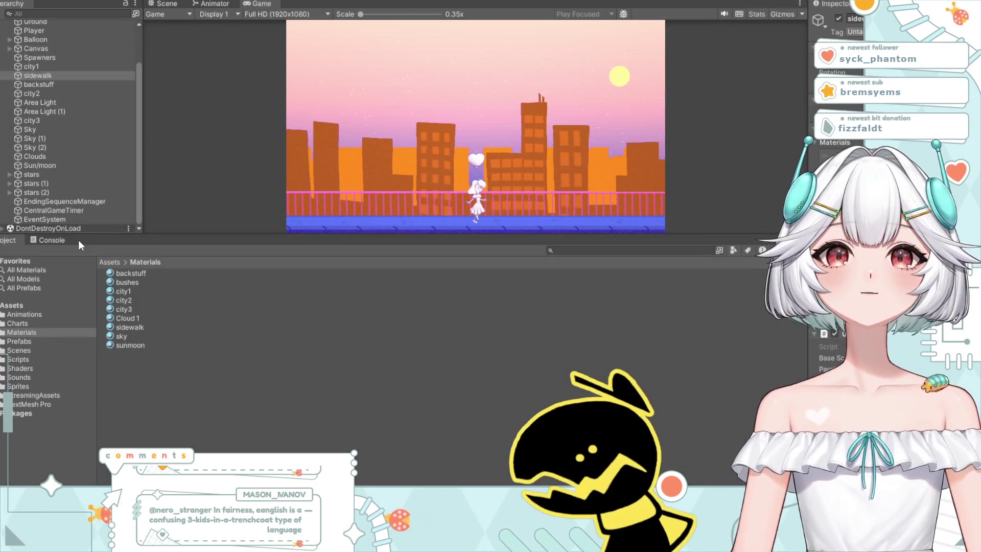
left_click(57, 94)
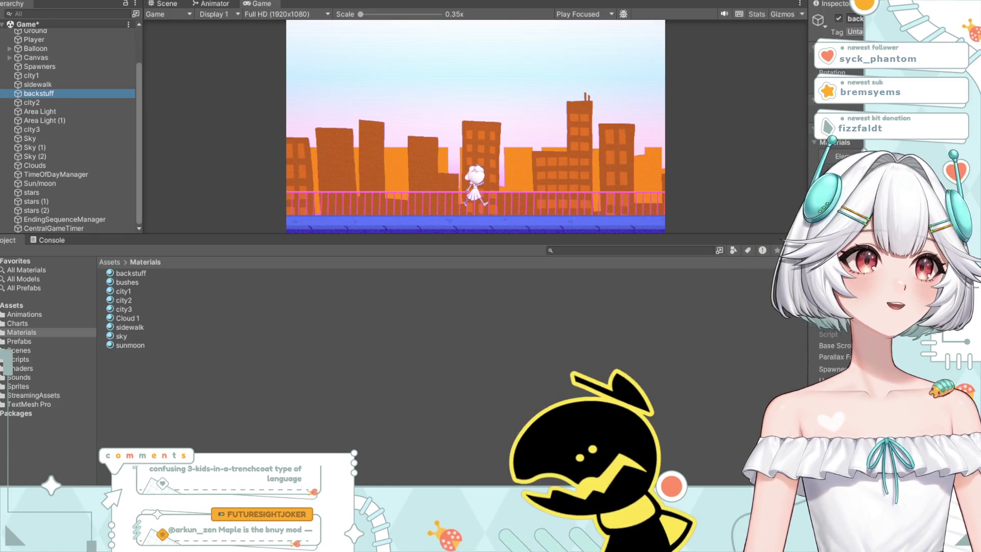
left_click(836, 357)
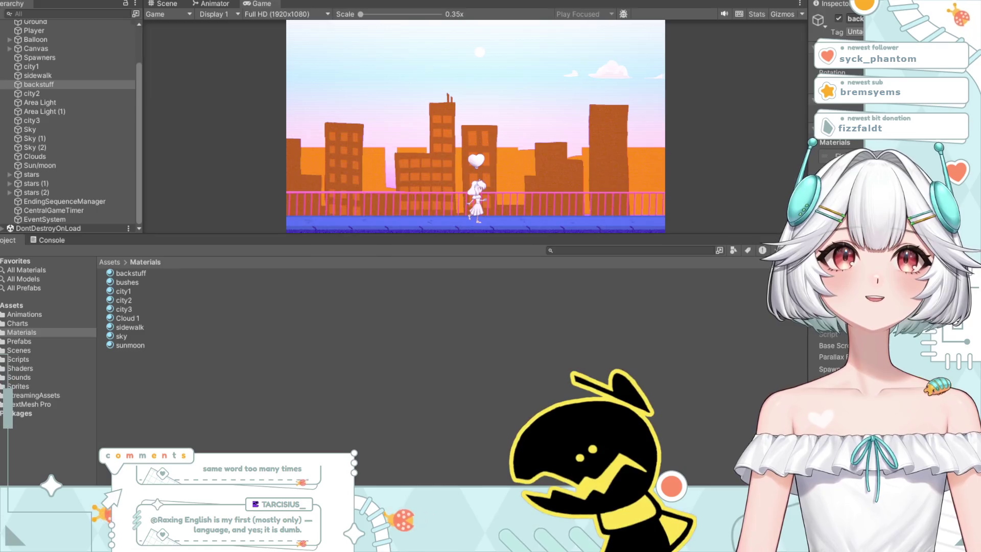
key("ctrl+p")
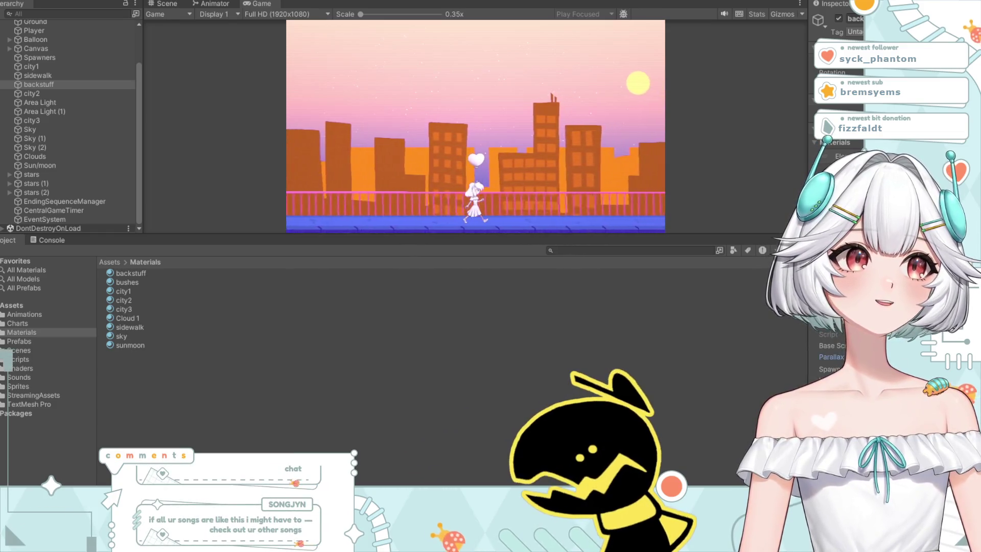
left_click(514, 2)
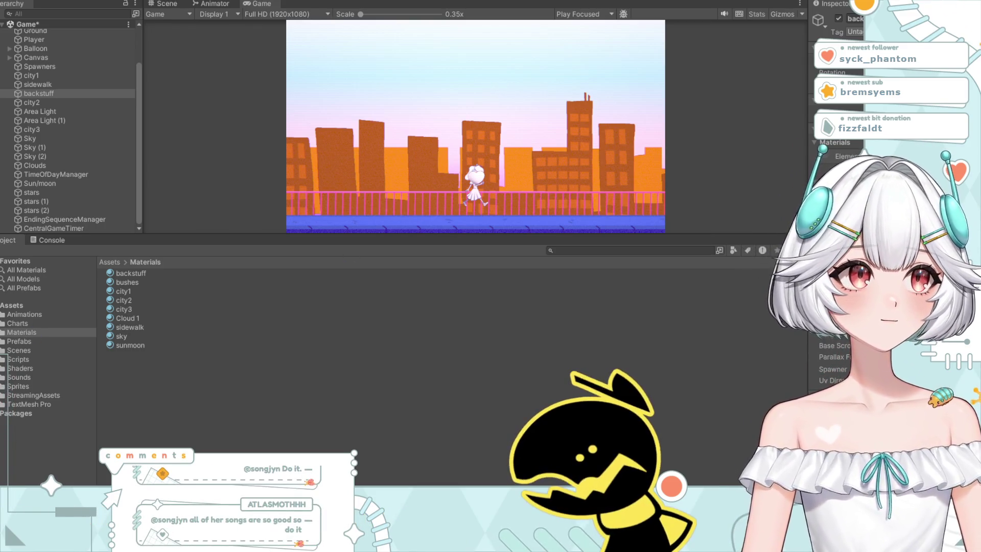
key("ctrl+p")
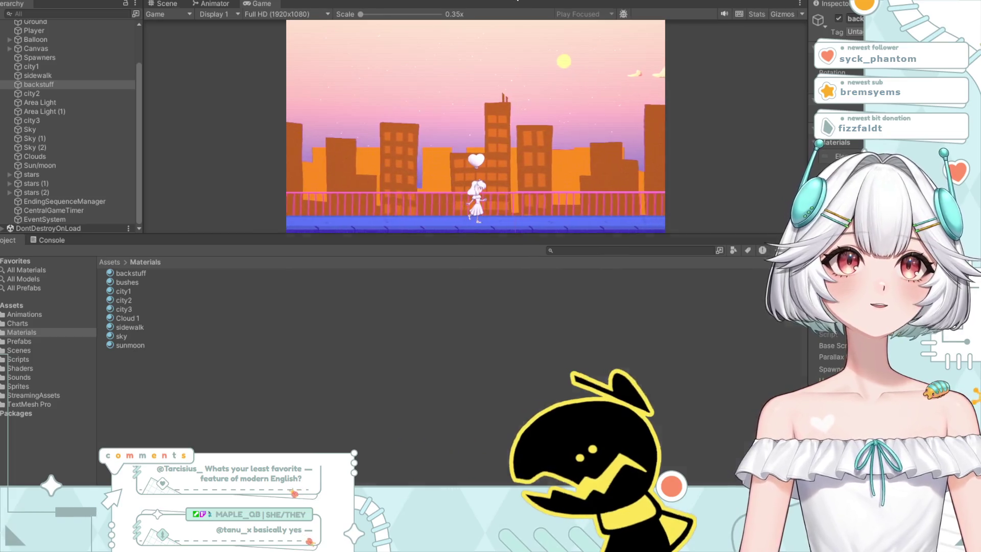
Step: Restart and then stop the game, and select Spawners in the Hierarchy
key("ctrl+p")
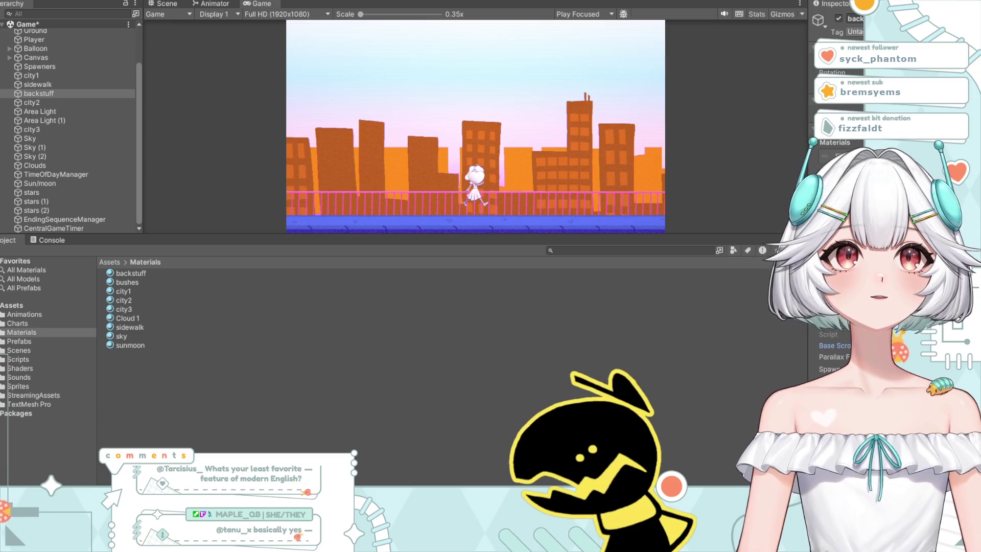
key("ctrl+p")
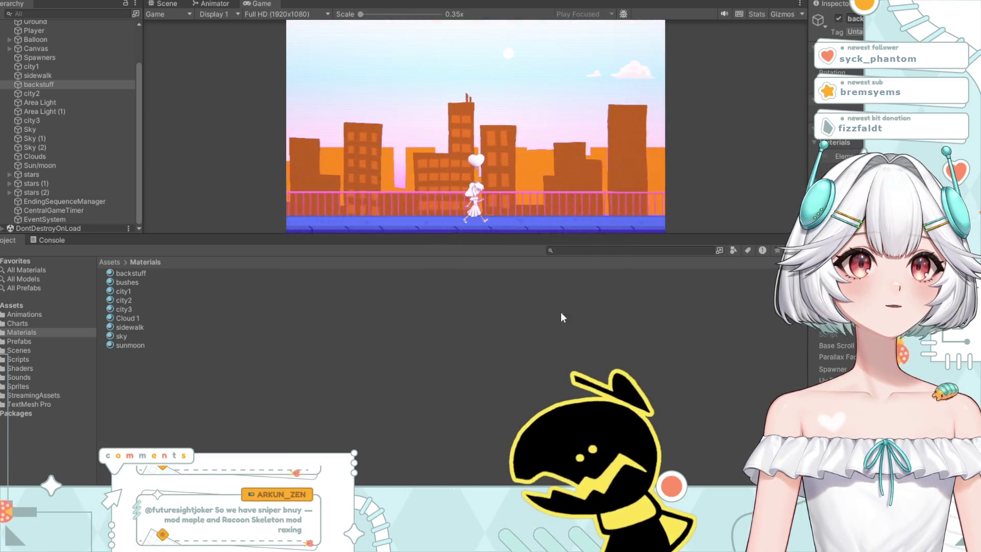
left_click(579, 3)
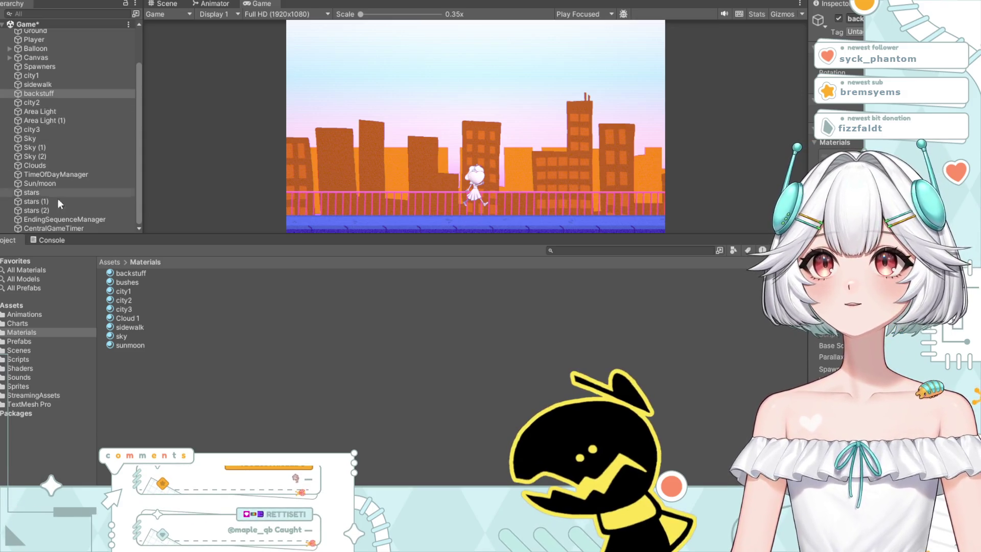
left_click(46, 69)
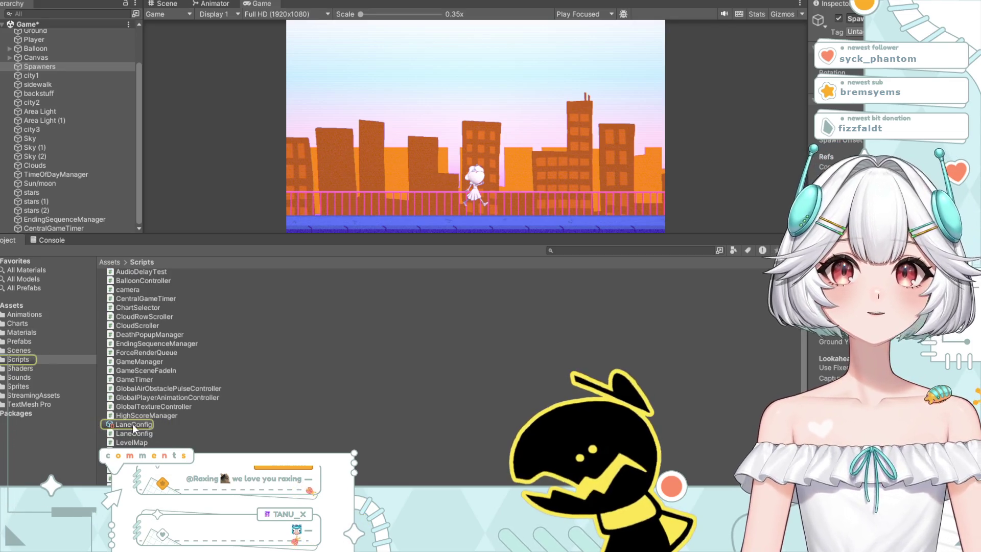
Step: Inspect the LaneConfig asset, stop the game, check Balloon, then return to LaneConfig
left_click(132, 424)
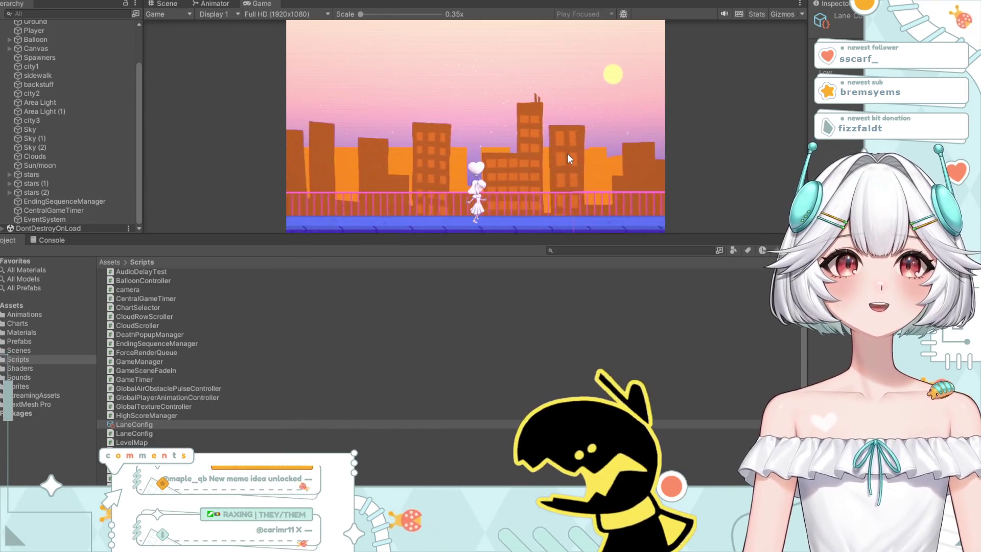
key("ctrl+p")
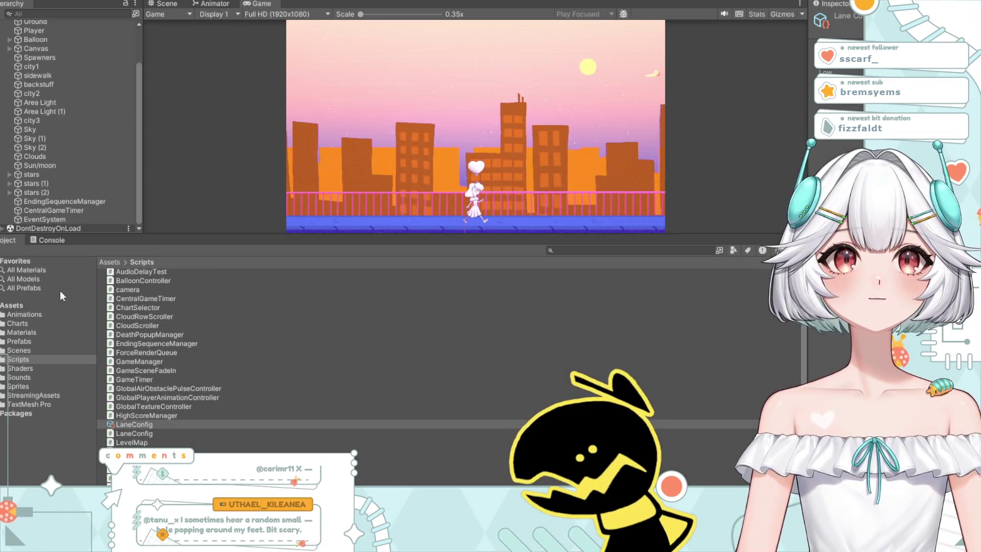
left_click(36, 48)
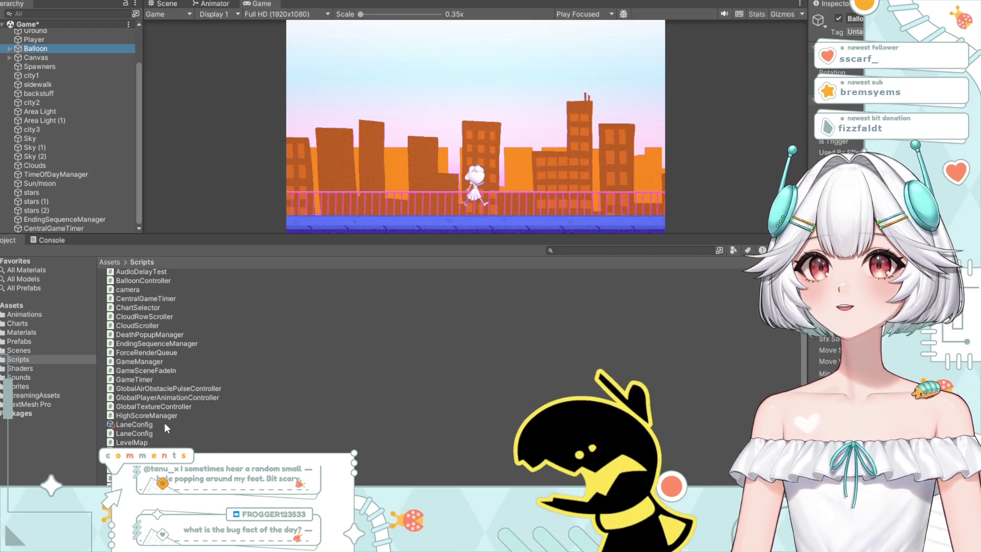
left_click(165, 423)
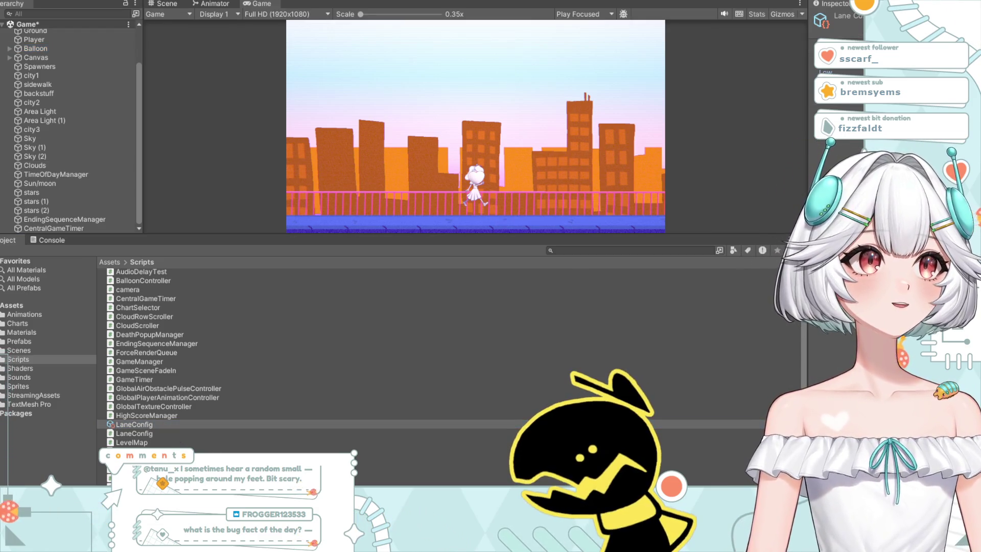
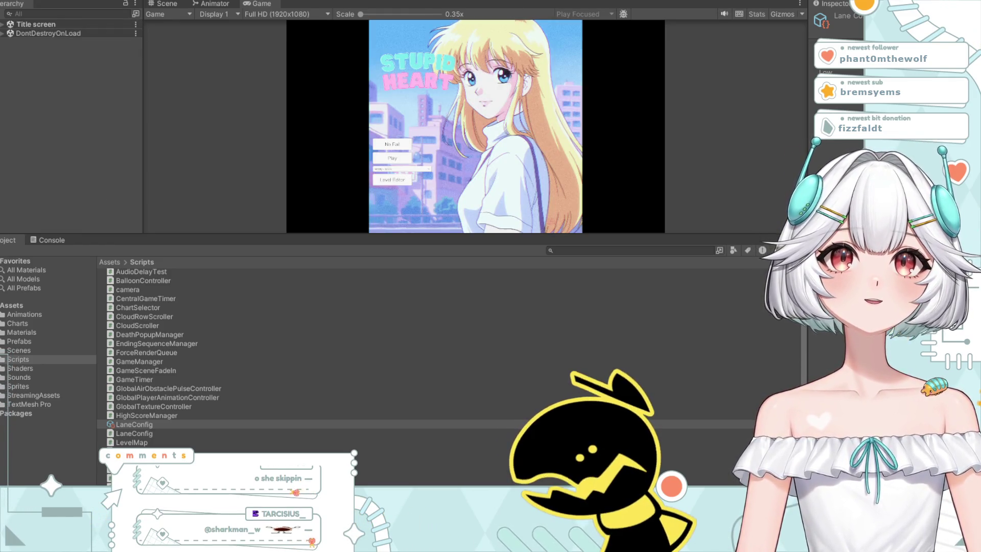
Step: Stop Play mode and select the unloaded Title screen scene in the Hierarchy
key("ctrl+p")
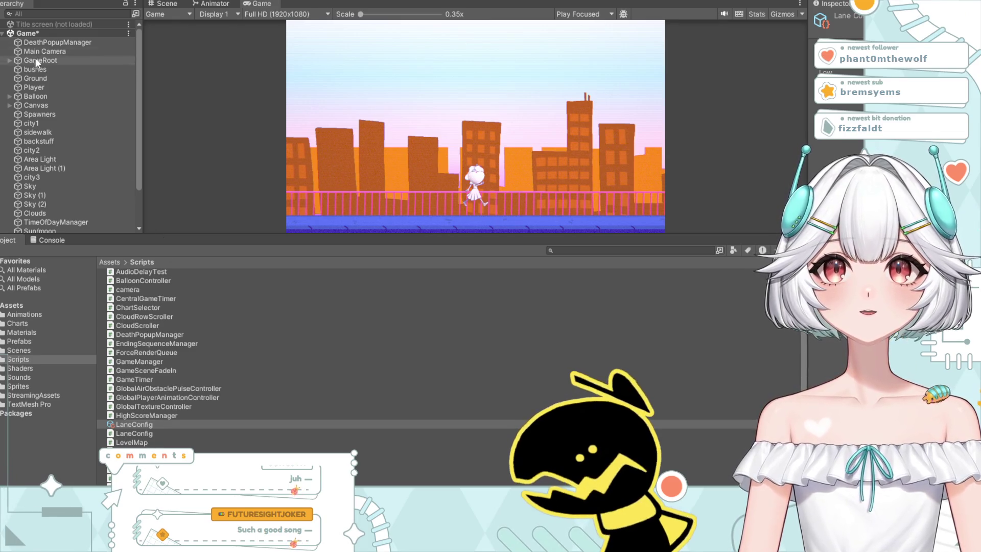
left_click(24, 26)
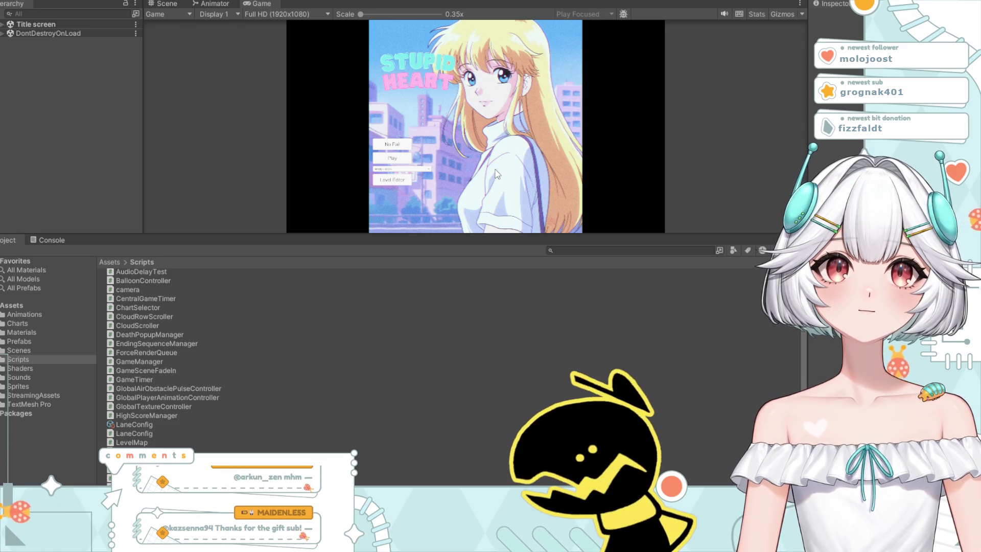
Step: Pick a value from the title menu's options list and start runs, returning to the menu after dying
left_click(405, 169)
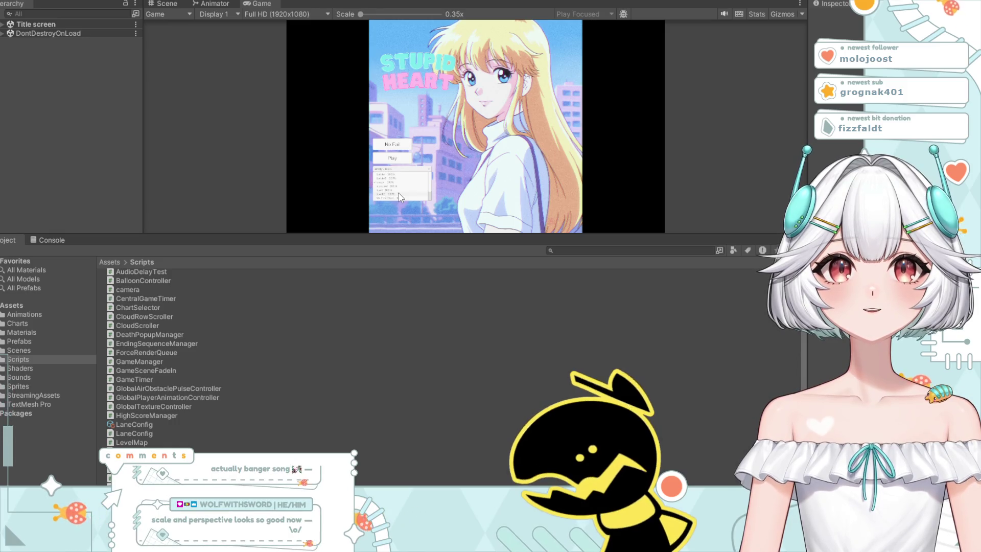
left_click(399, 193)
left_click(387, 159)
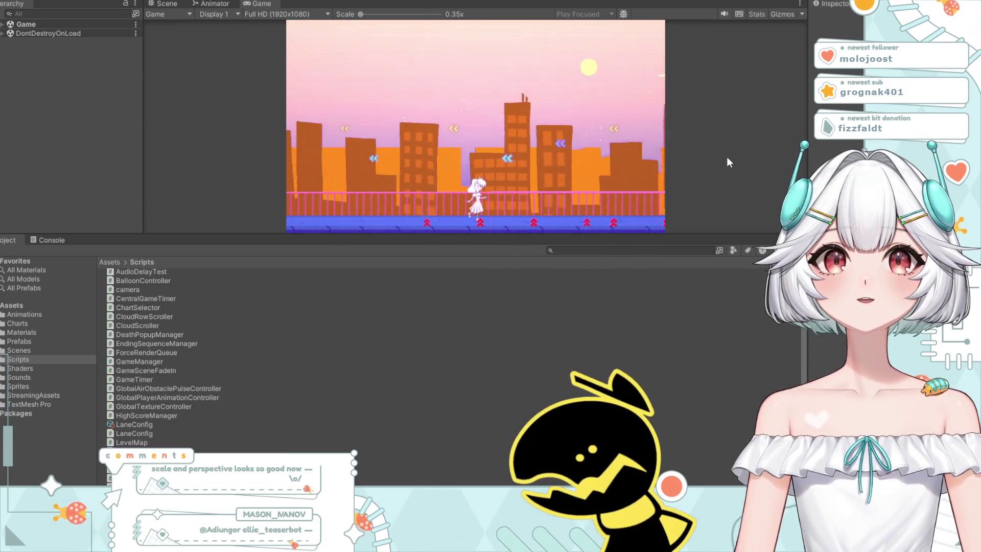
left_click(488, 162)
left_click(392, 158)
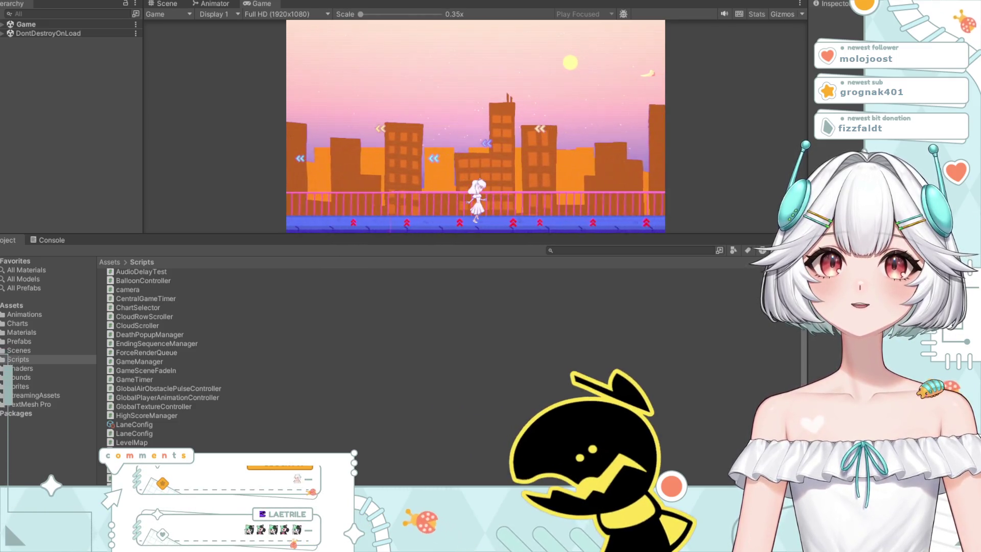
Step: Retry the level again, then once in No Fail mode, and stop Play mode
left_click(476, 160)
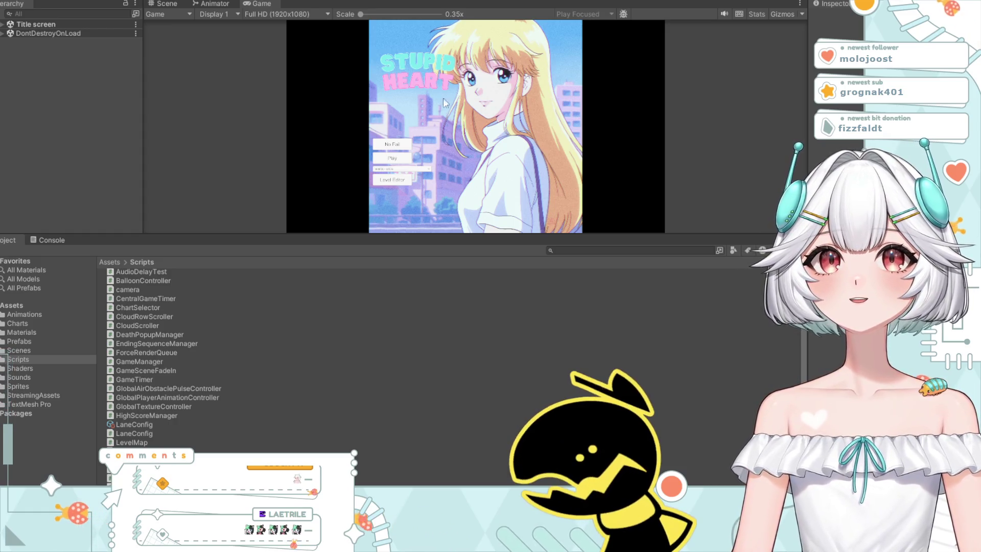
left_click(396, 160)
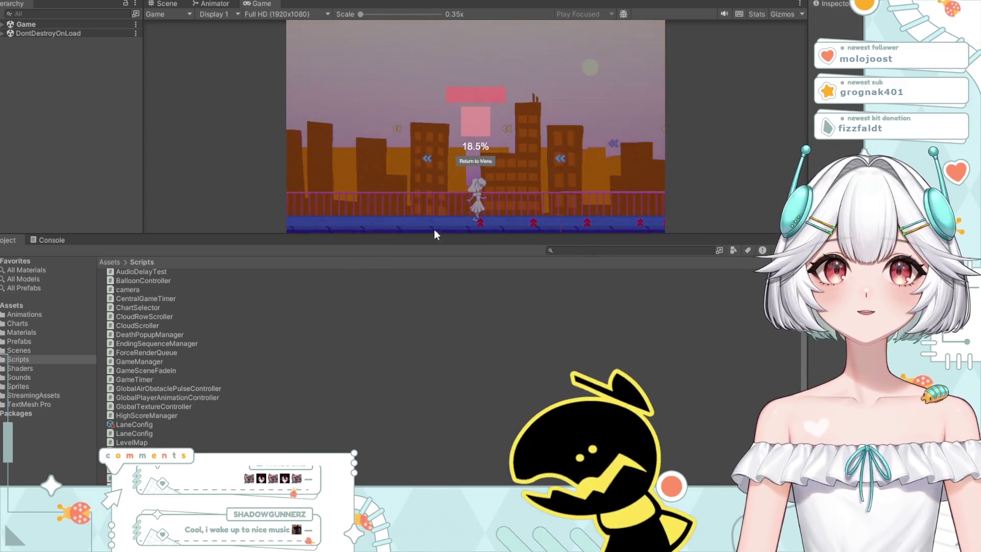
left_click(471, 161)
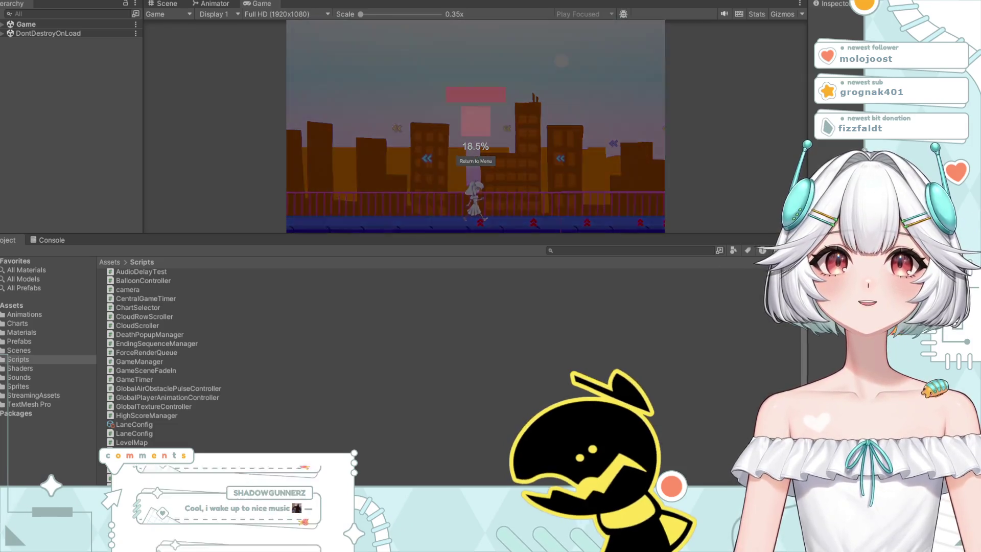
left_click(385, 146)
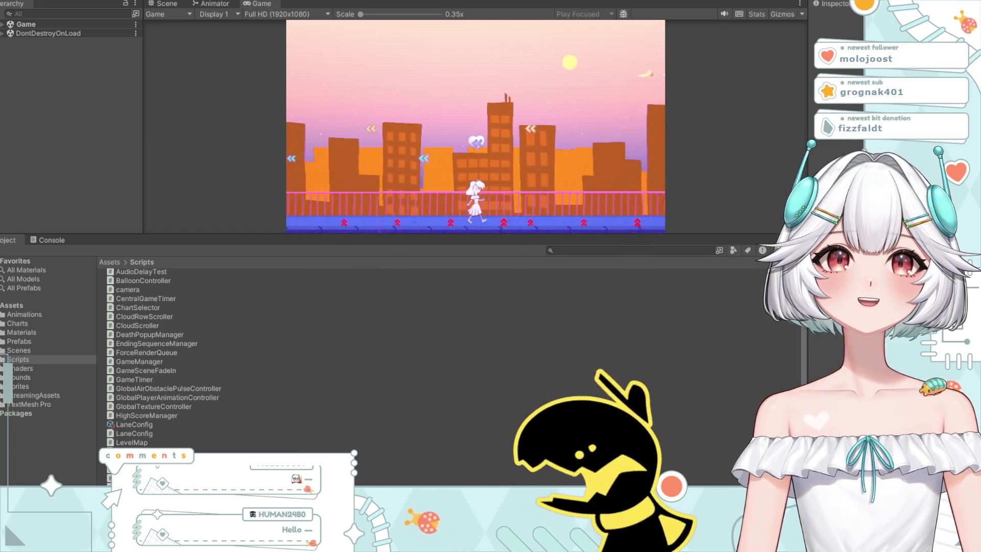
key("ctrl+p")
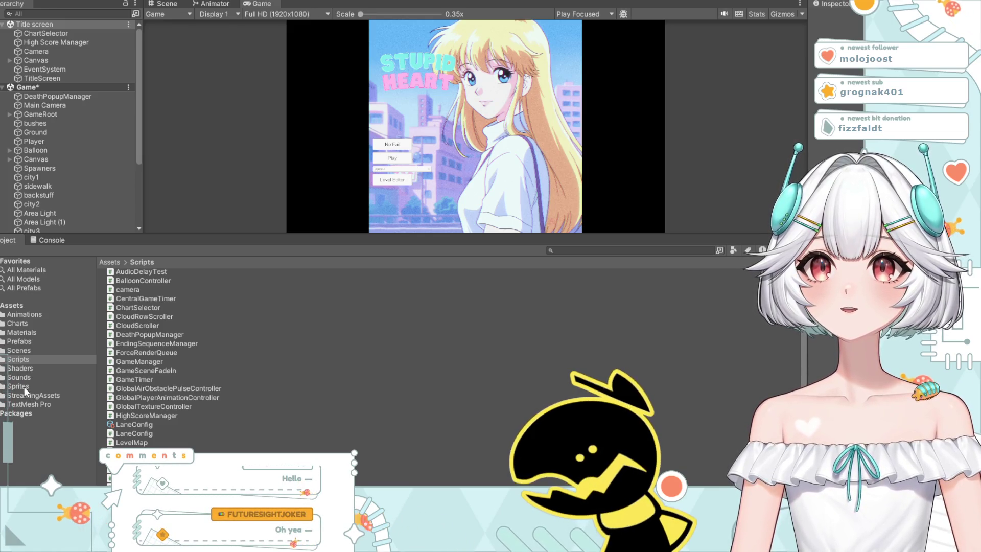
Step: Inspect Spawners, start a run, expand DontDestroyOnLoad, and return to the menu after dying
left_click(36, 169)
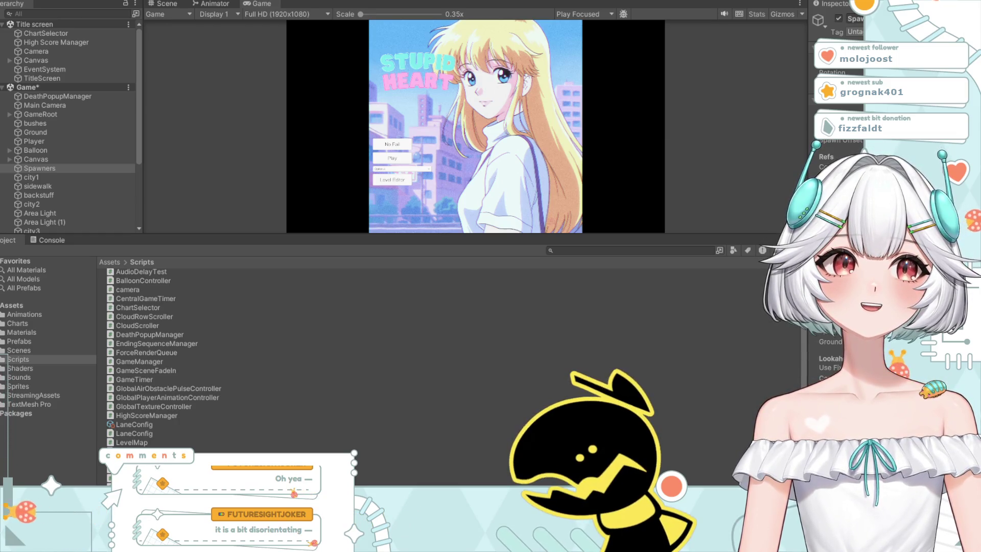
scroll(69, 127, "down", 1)
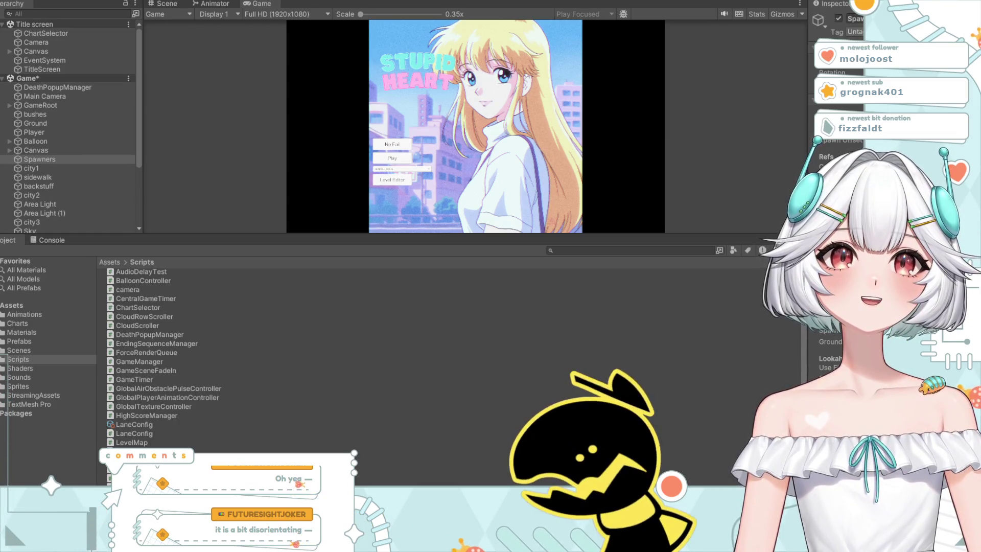
left_click(399, 162)
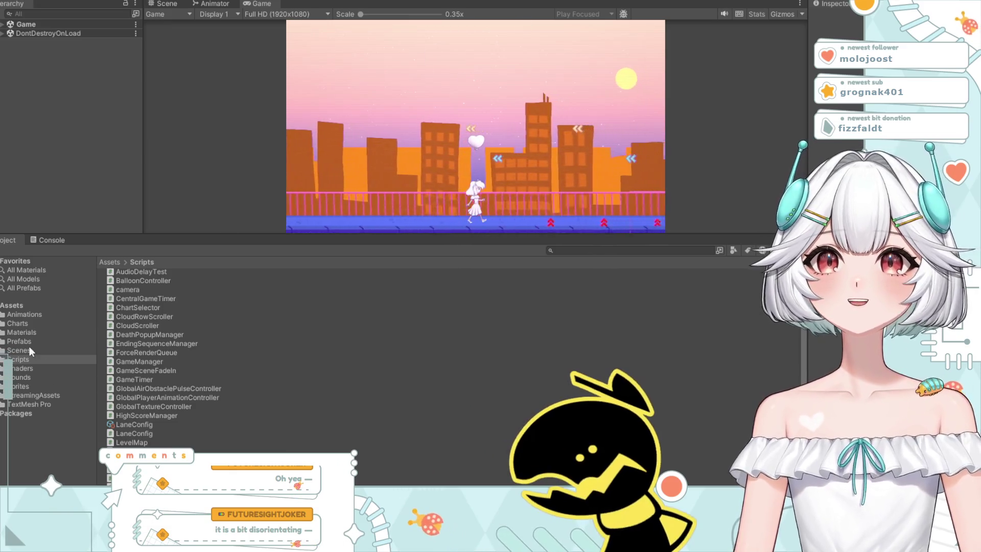
left_click(2, 33)
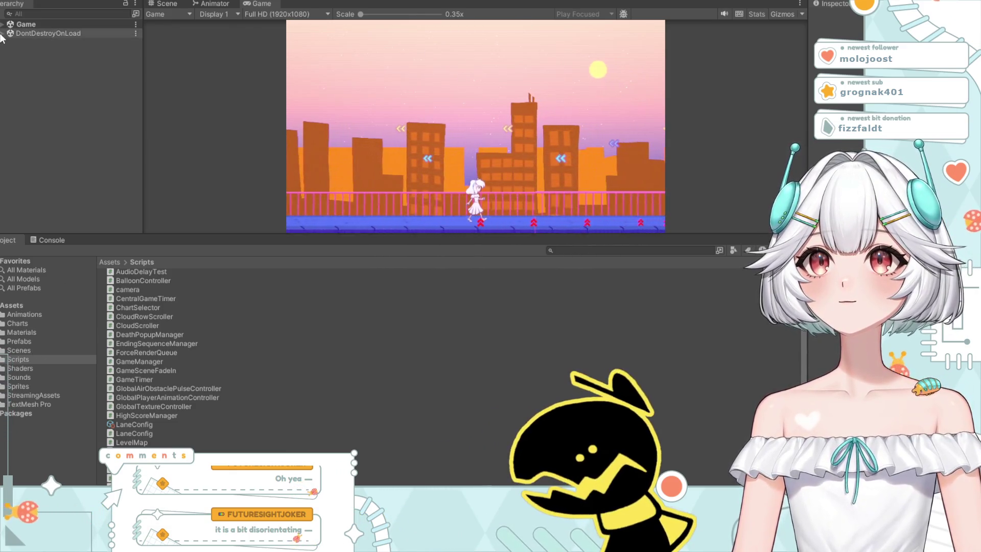
left_click(467, 162)
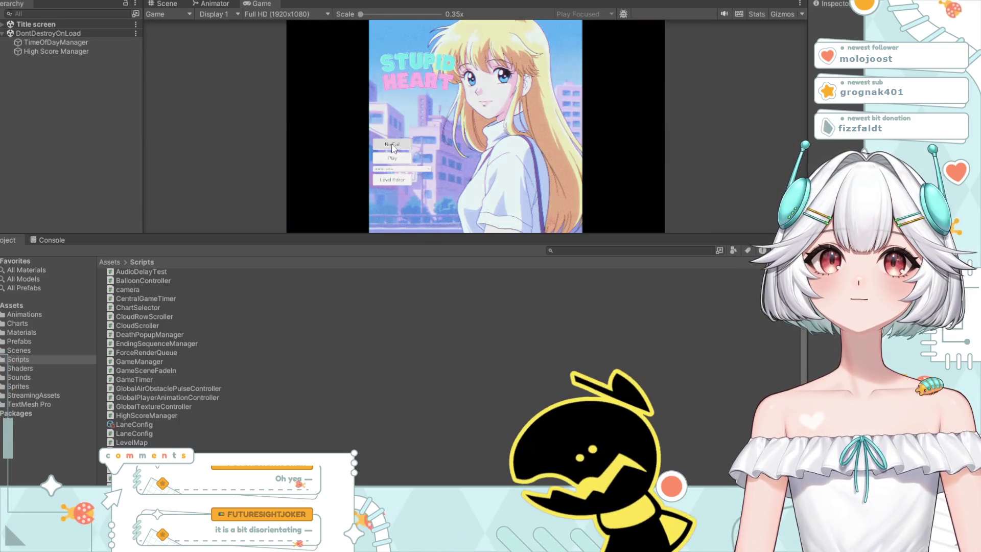
Step: Start a No Fail run and inspect the Spawners object again
left_click(393, 147)
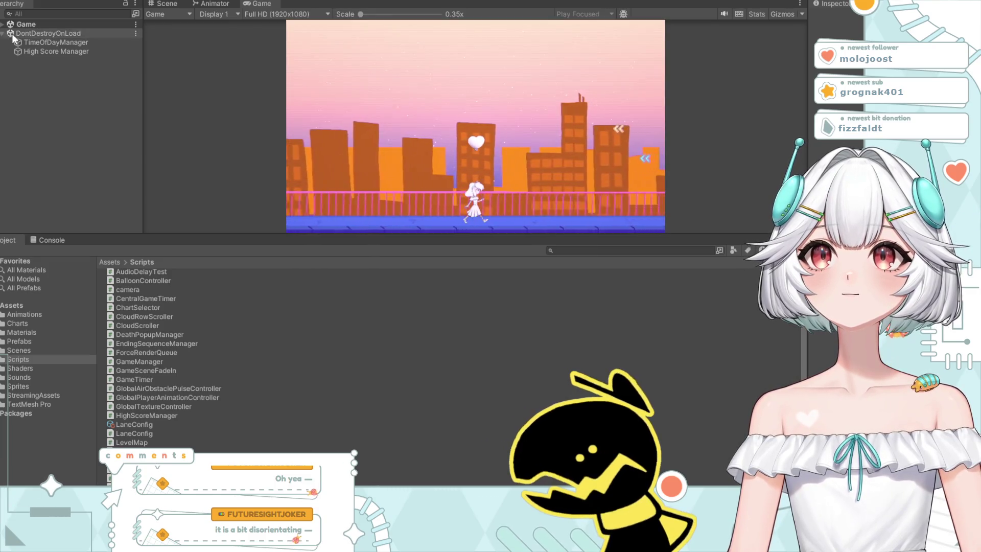
scroll(70, 188, "down", 5)
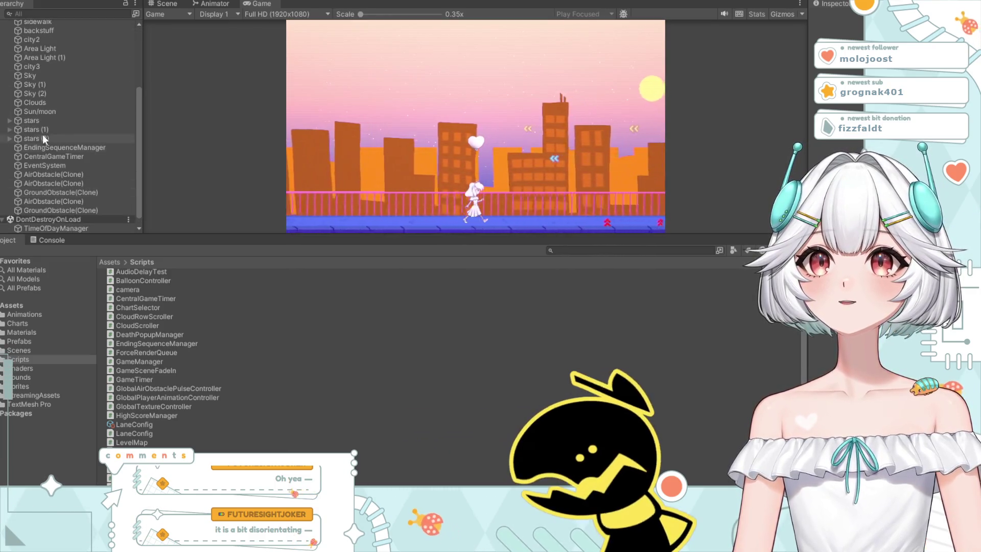
scroll(51, 62, "up", 5)
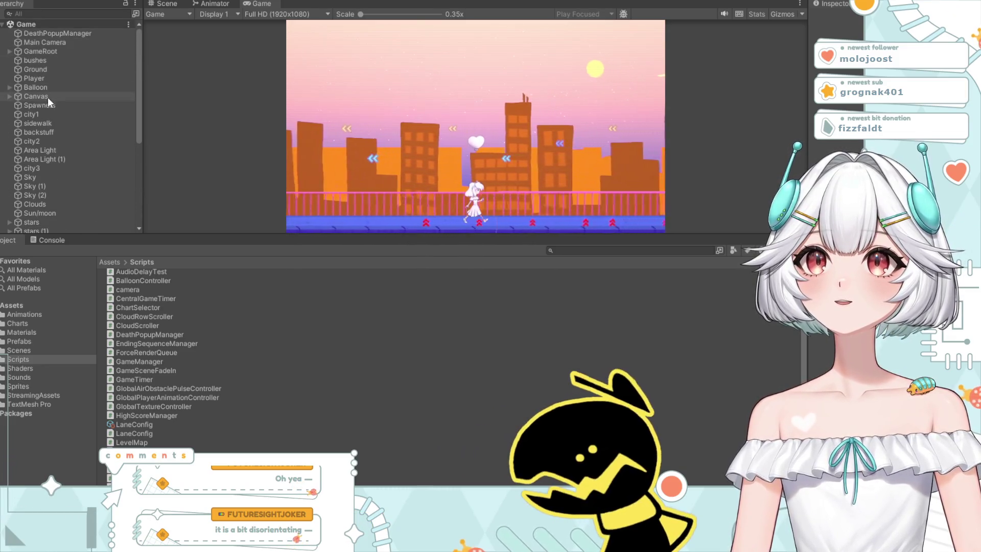
left_click(48, 105)
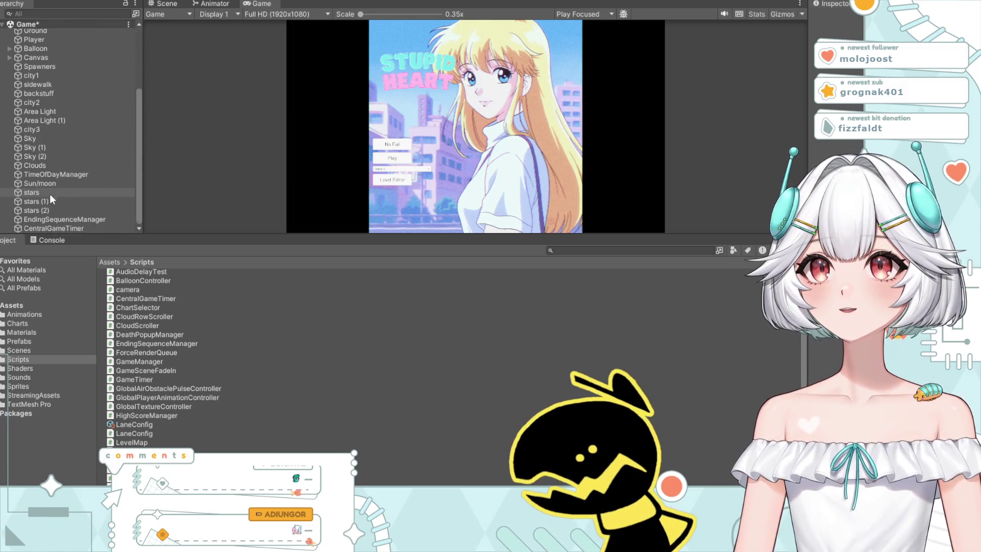
Step: Select Spawners, then start a level run from the title screen that ends at 14.8%
left_click(60, 170)
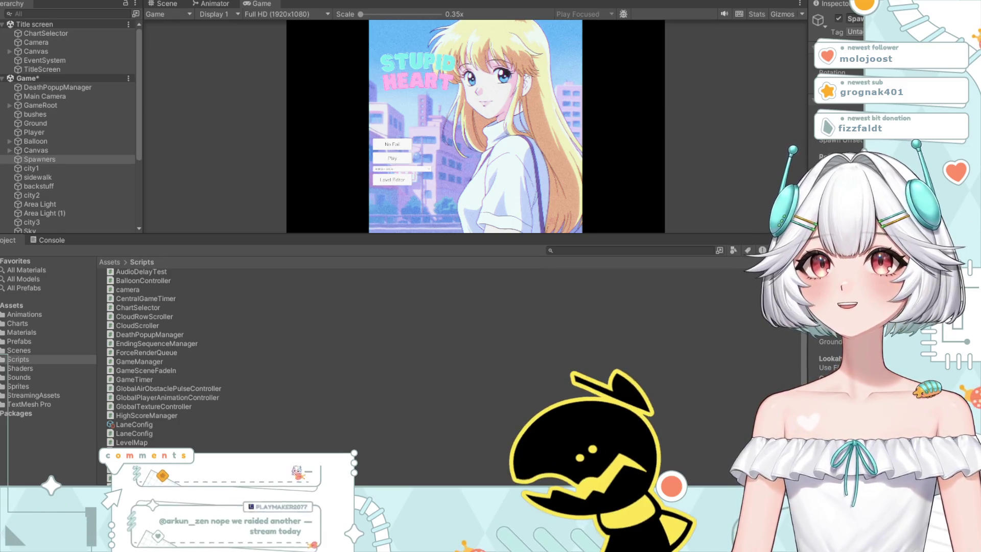
left_click(394, 160)
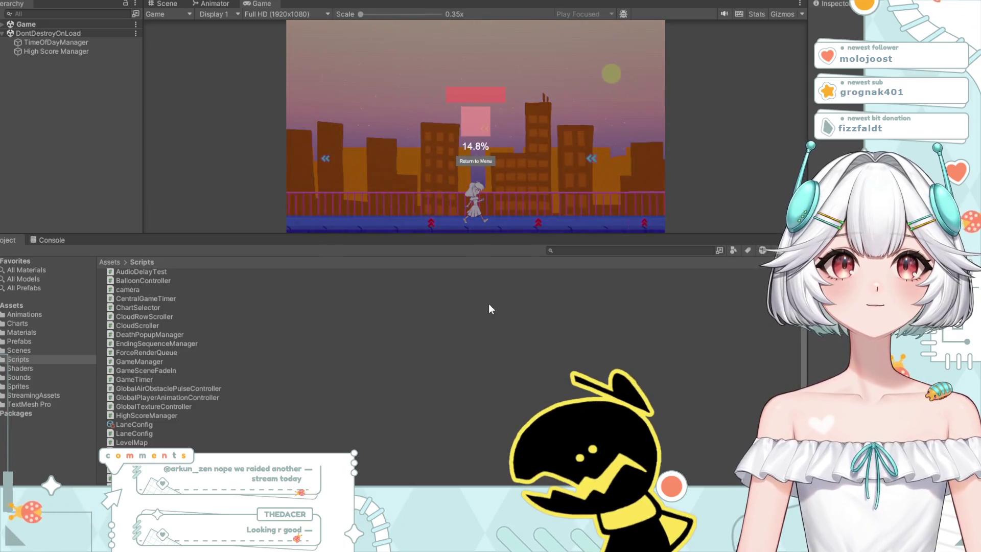
Step: Return to the menu, replay the level until dying at 11.1%, and return to the menu again
left_click(480, 162)
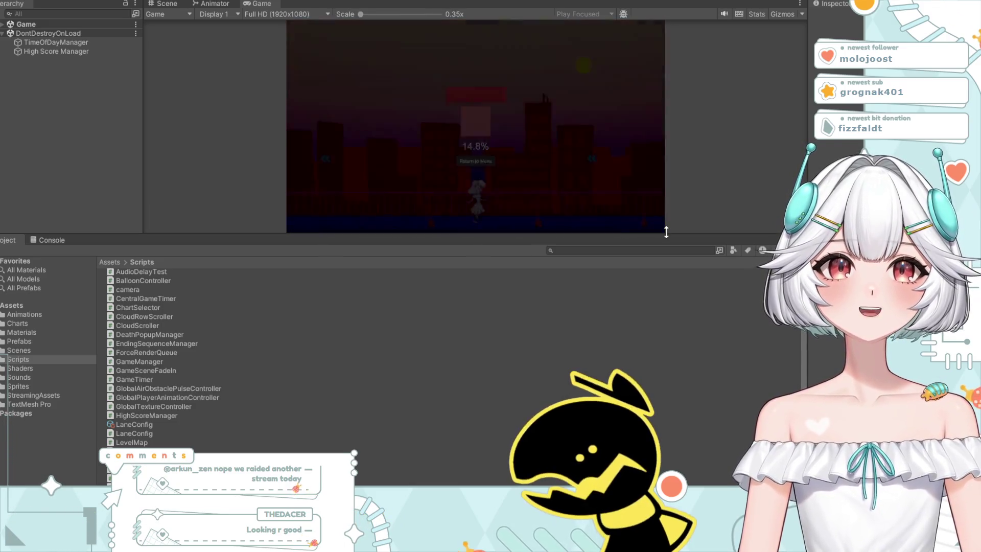
left_click(378, 159)
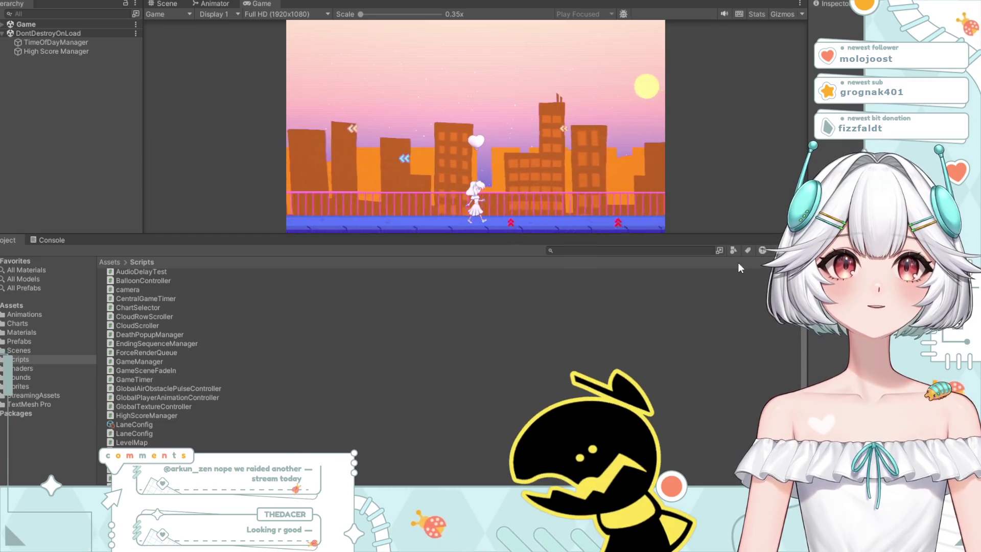
left_click(490, 161)
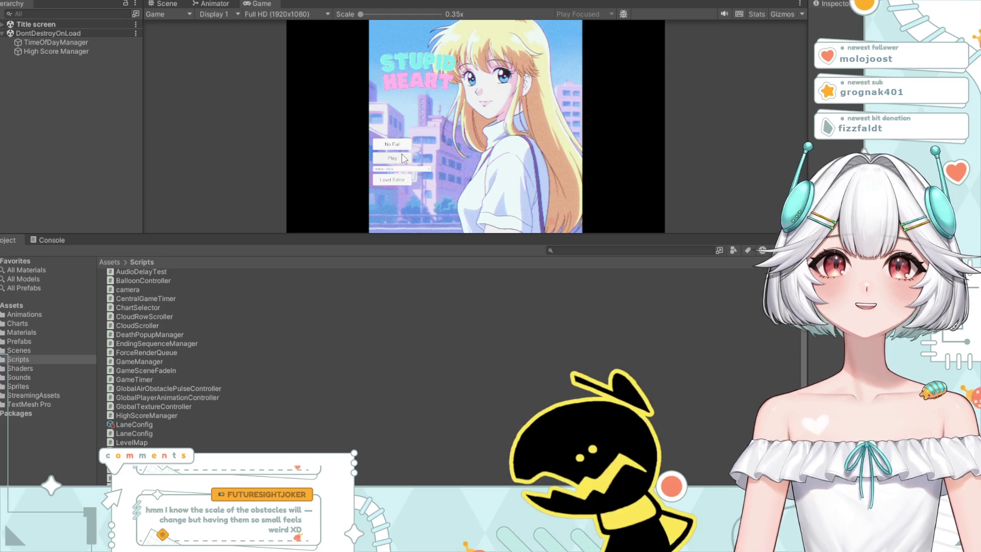
Step: Play another balloon-level run from the title screen, then stop the playtest
left_click(393, 158)
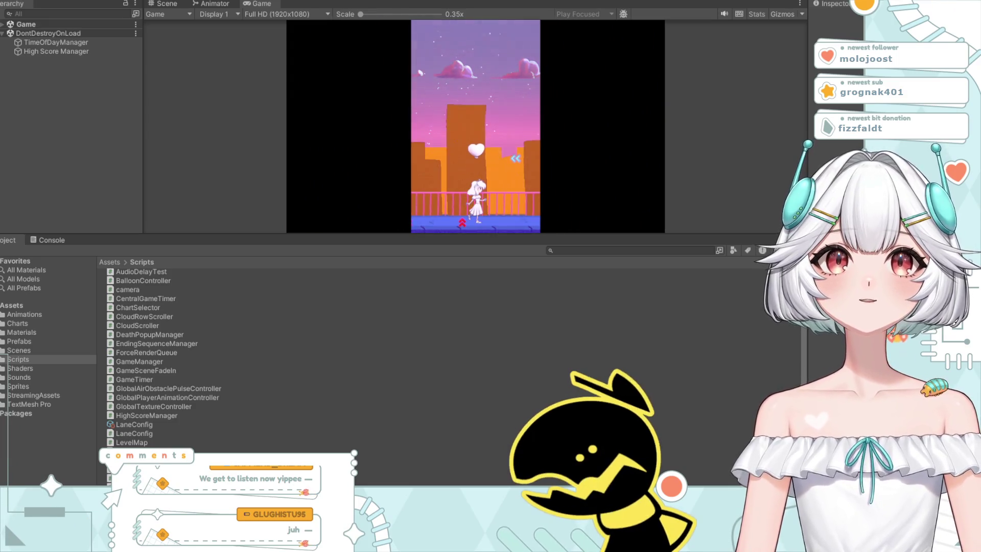
key("ctrl+p")
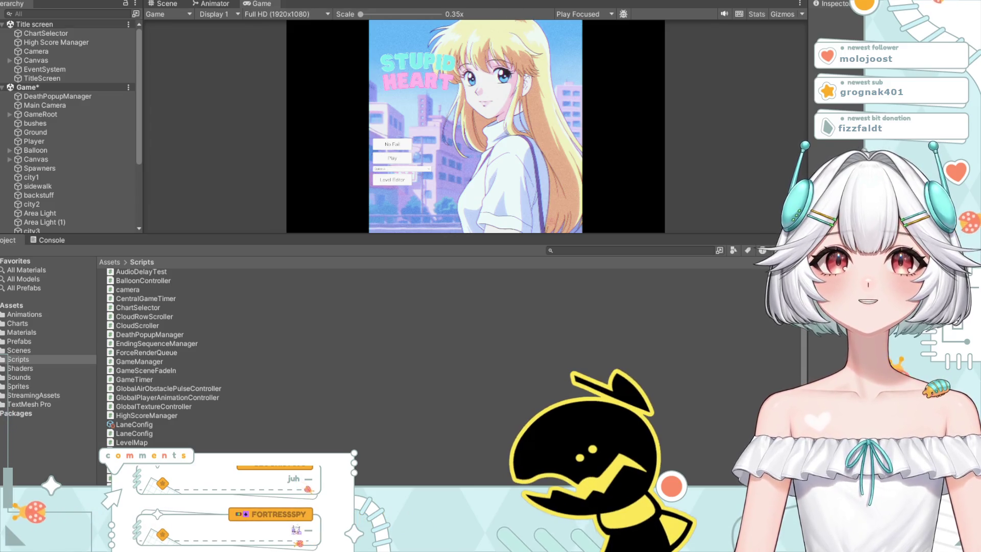
Step: Re-enter Play mode, start a level with Enter, play briefly, then stop the playtest
key("ctrl+p")
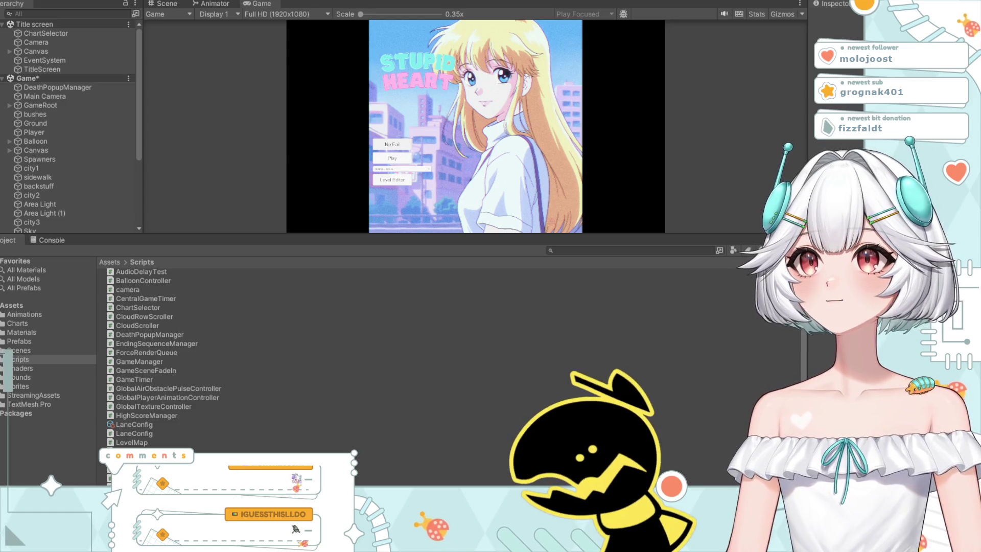
key("Return")
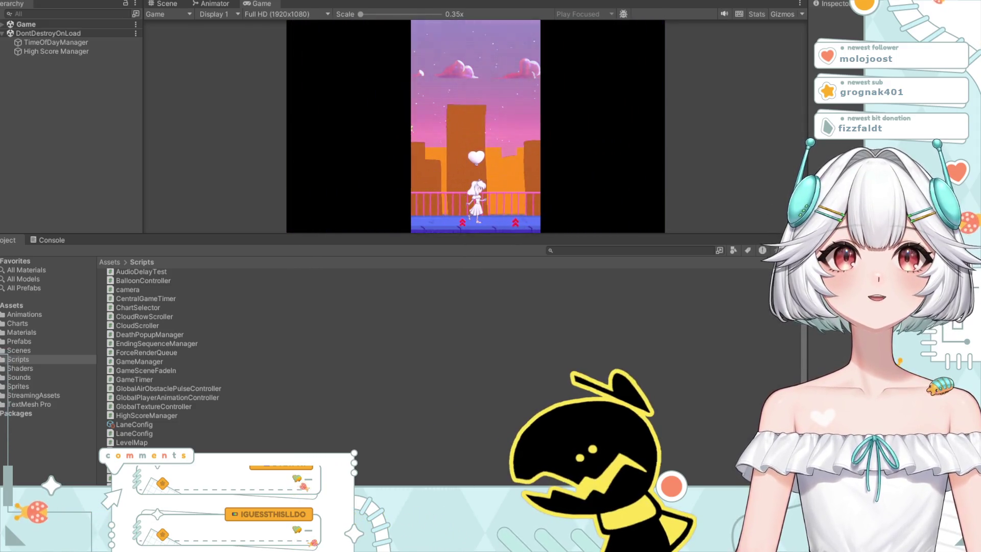
key("ctrl+p")
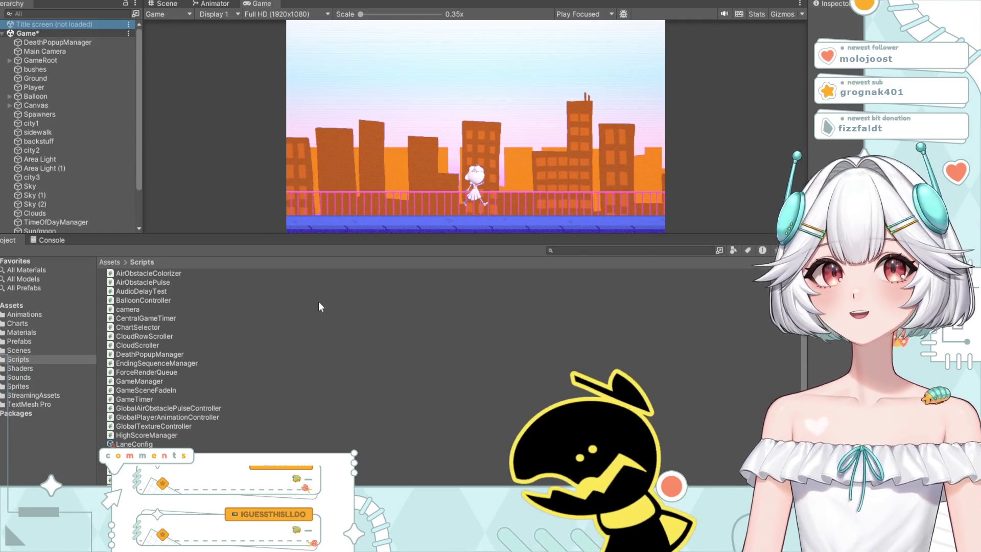
Step: Scroll down the Hierarchy to reach the Sky object
scroll(85, 191, "down", 3)
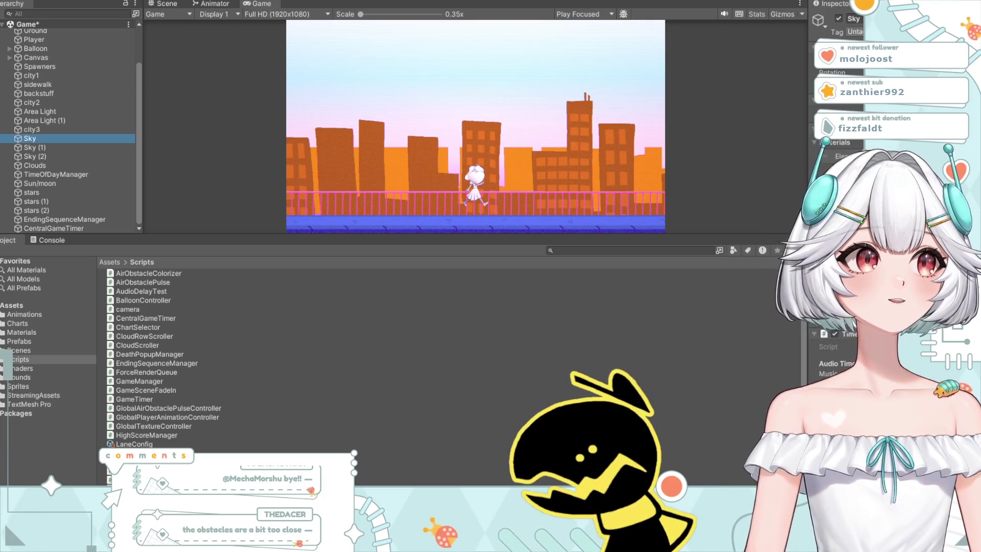
Step: Play the city level in the wide frame until dying at 8.9%, then return to the menu
scroll(859, 204, "down", 5)
scroll(838, 205, "up", 5)
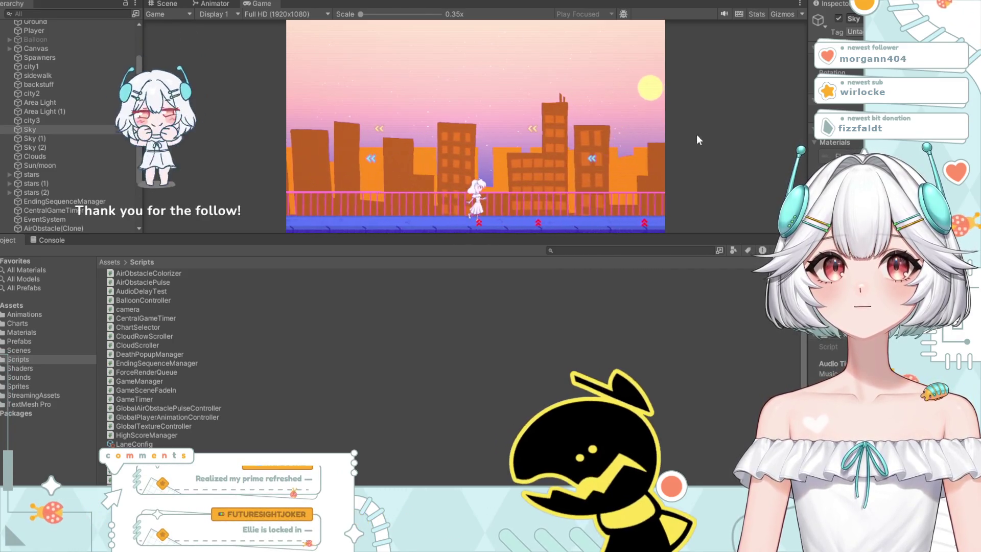
left_click(474, 162)
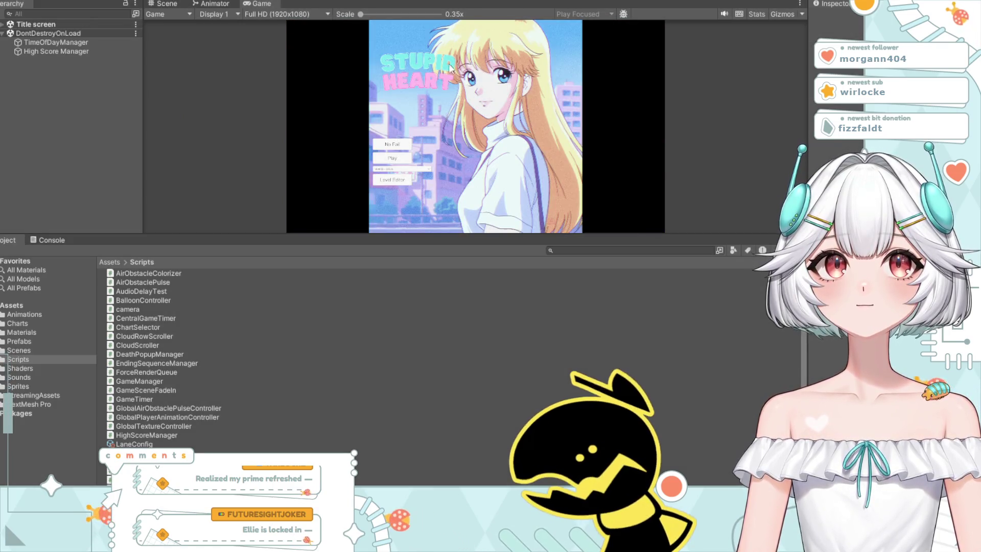
Step: Stop the playtest and return to editing the Game scene
left_click(393, 158)
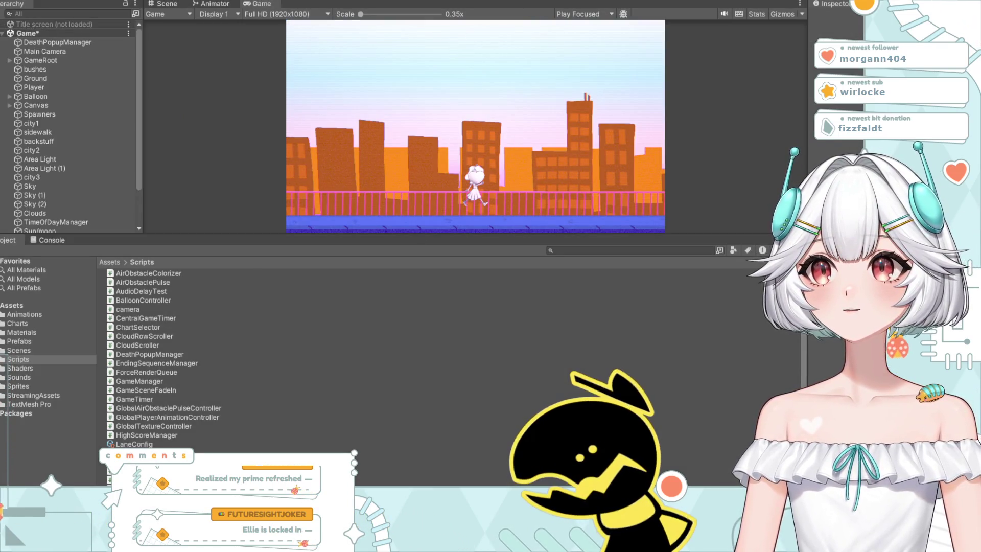